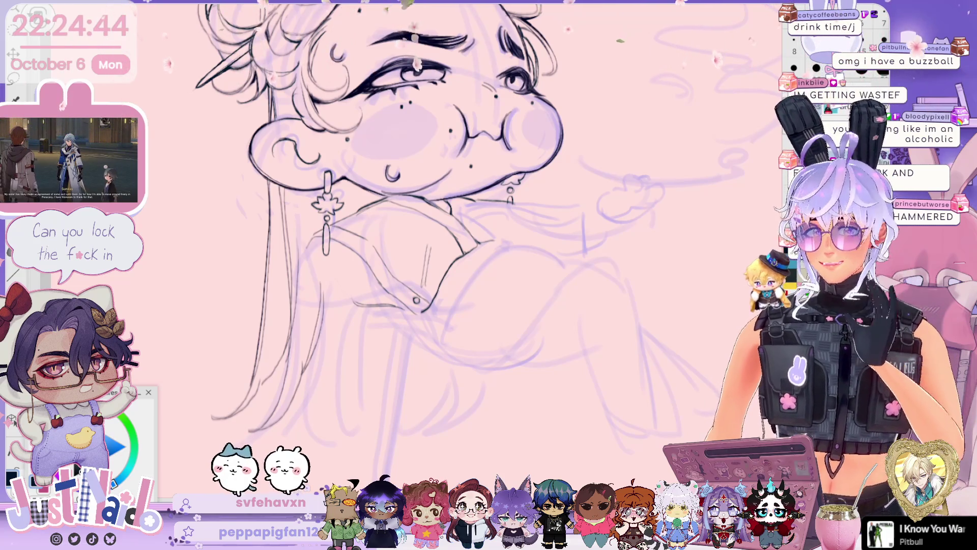
Step: Pan and tilt the canvas to frame the whole figure, centring on the earring and collar
left_click_drag(458, 254, 431, 248)
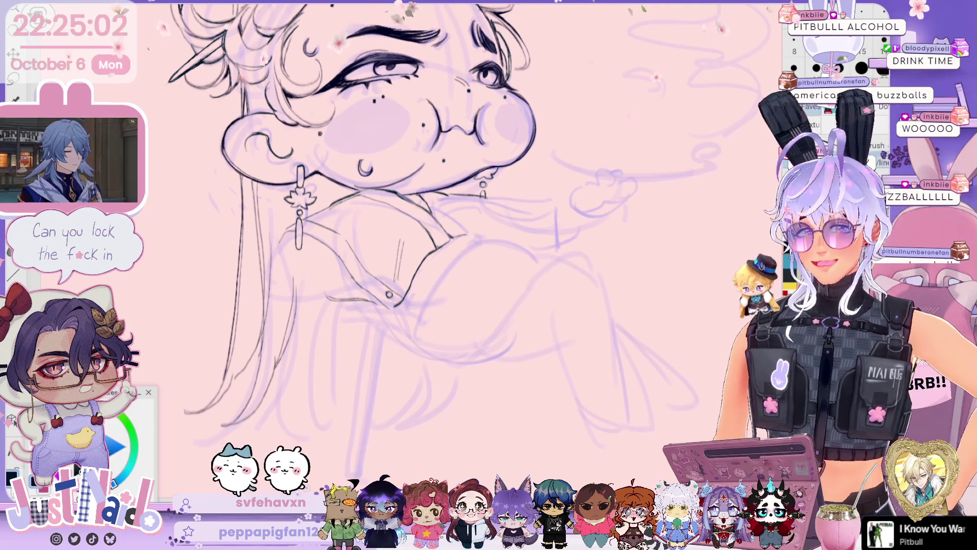
scroll(397, 244, "right", 2)
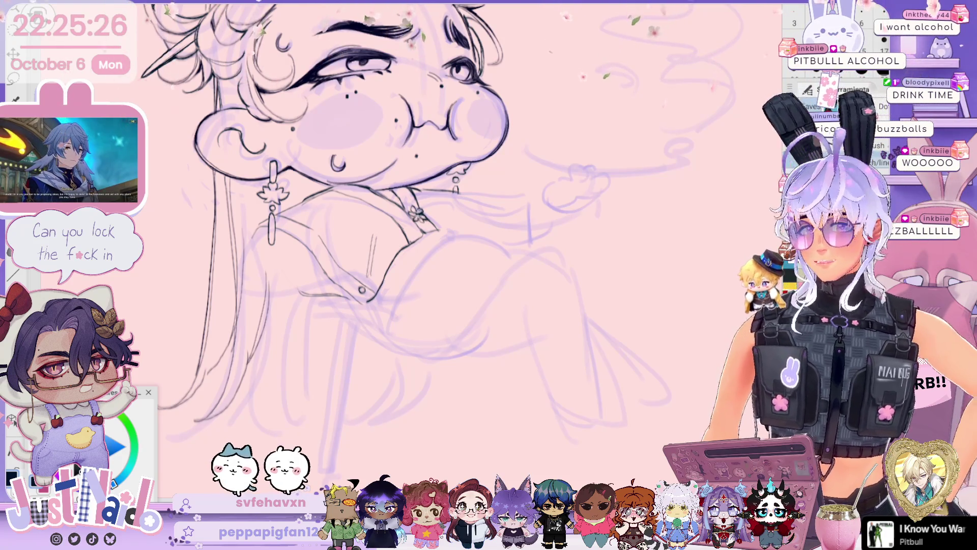
scroll(357, 218, "down", 3)
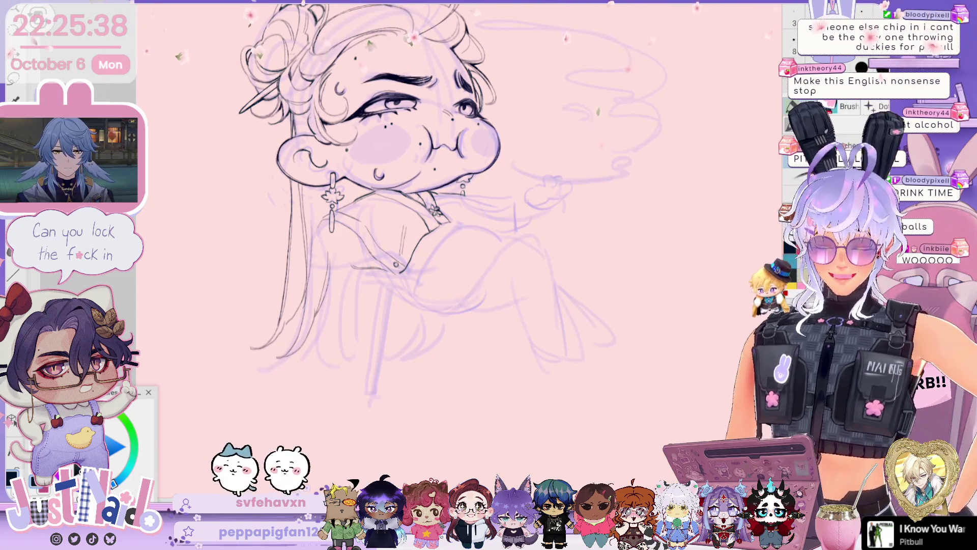
mouse_move(382, 143)
left_mouse_down()
mouse_move(346, 191)
mouse_move(356, 188)
left_mouse_up()
scroll(356, 224, "down", 2)
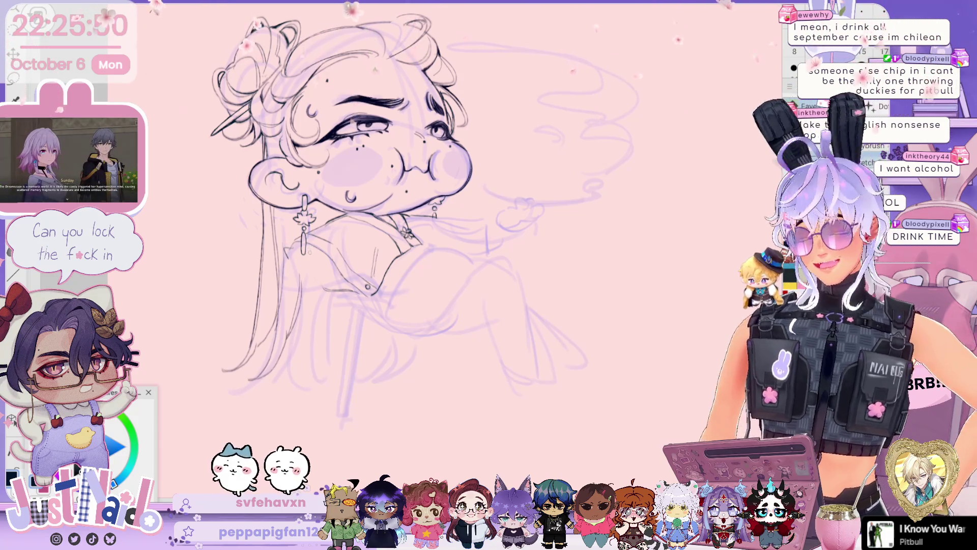
scroll(387, 229, "up", 3)
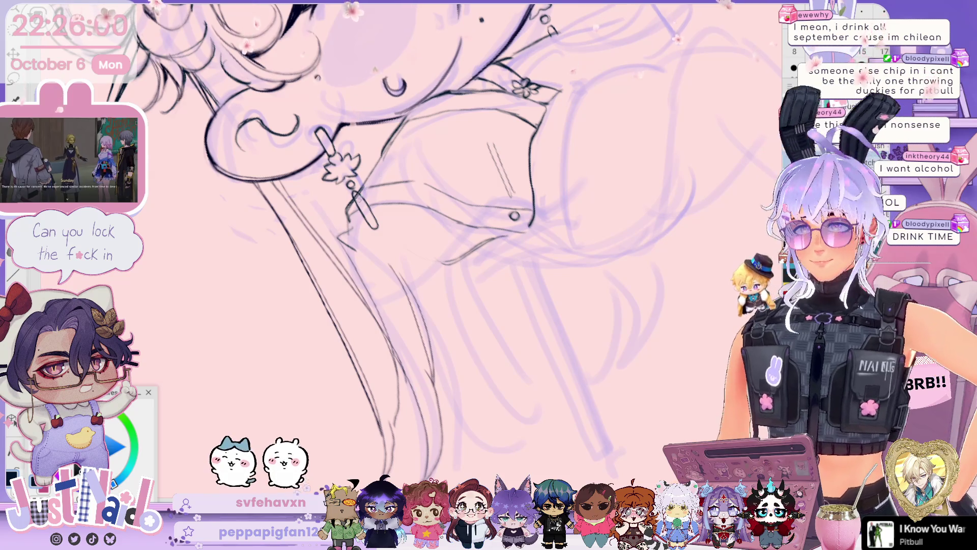
left_click_drag(560, 254, 539, 188)
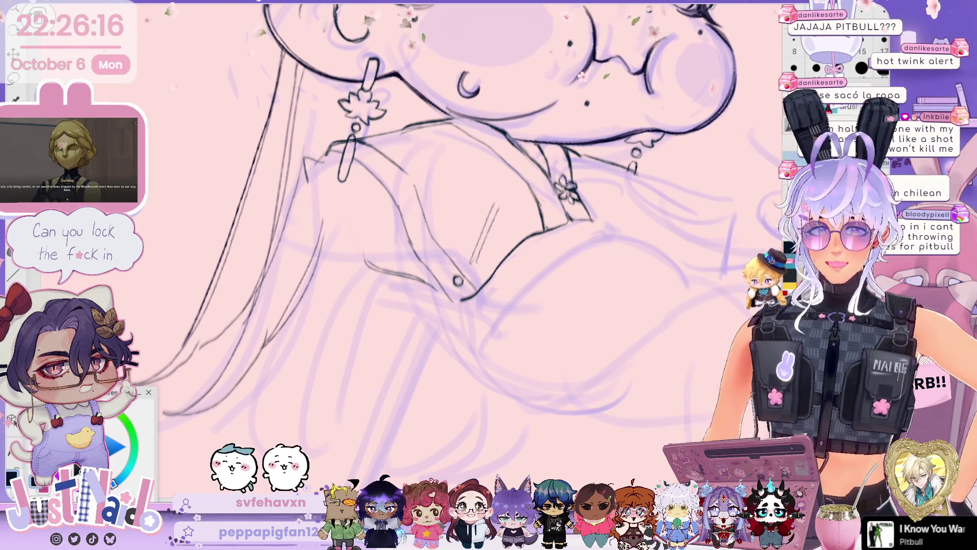
scroll(367, 247, "right", 1)
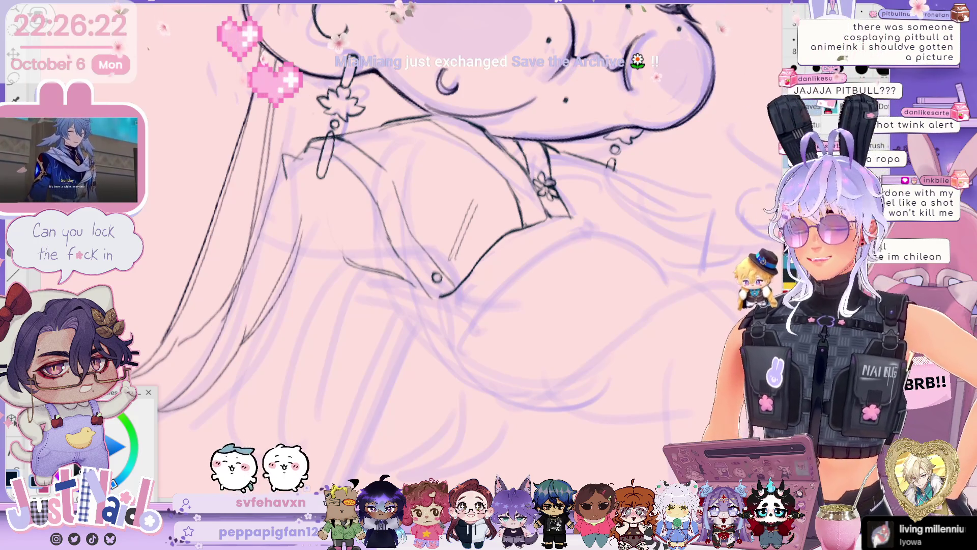
Step: Save the drawing with Ctrl+S, then ink the cane's long shaft line
key("ctrl+s")
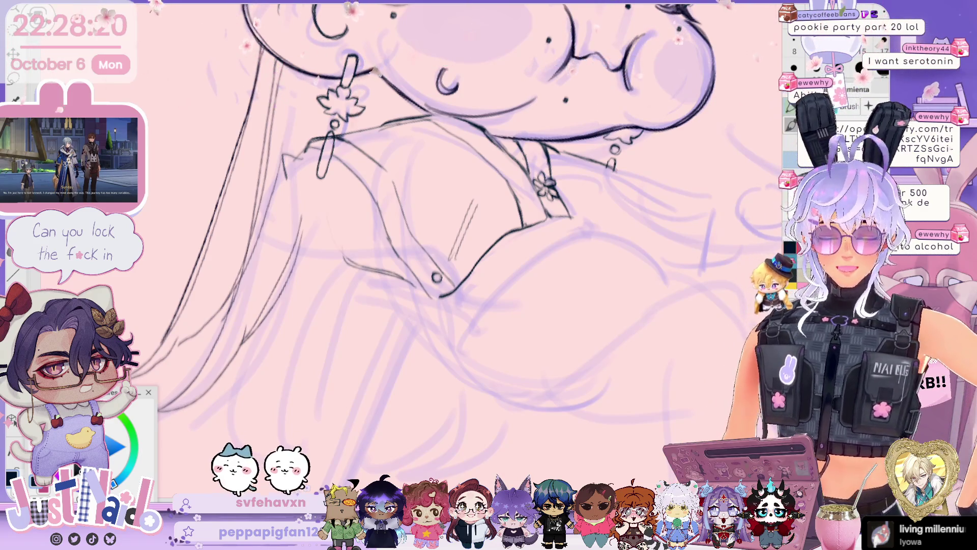
mouse_move(560, 179)
left_mouse_down()
mouse_move(616, 165)
mouse_move(581, 172)
mouse_move(560, 214)
mouse_move(550, 203)
mouse_move(605, 209)
left_mouse_up()
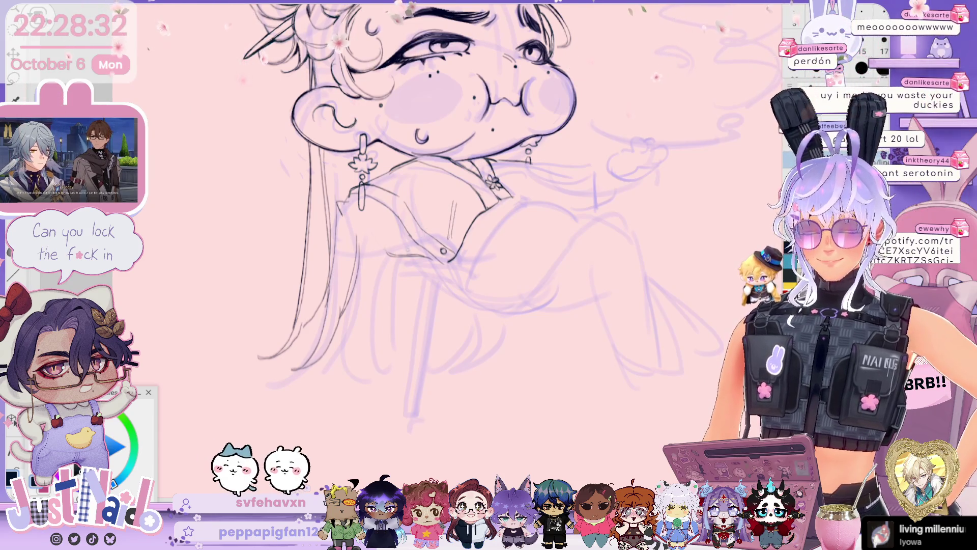
left_click_drag(417, 240, 393, 373)
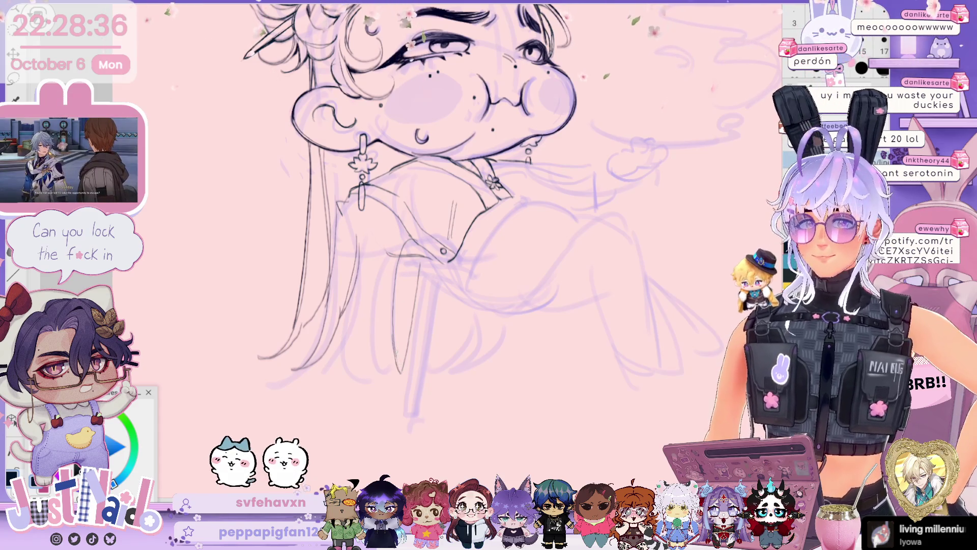
Step: Ink the cane's second edge and the robe's left edge, undo the stray hem stroke, and zoom out
left_click_drag(421, 277, 407, 342)
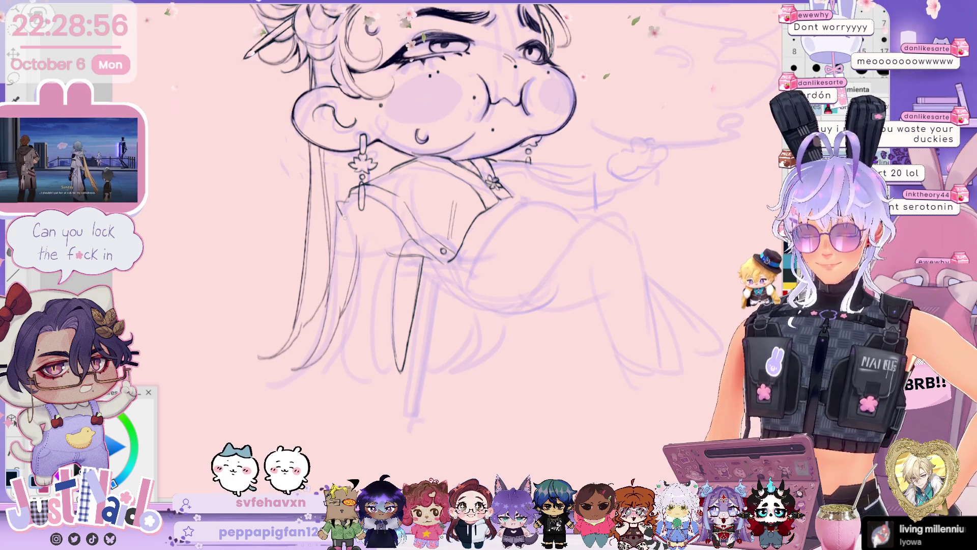
mouse_move(339, 229)
left_mouse_down()
mouse_move(330, 261)
mouse_move(343, 364)
left_mouse_up()
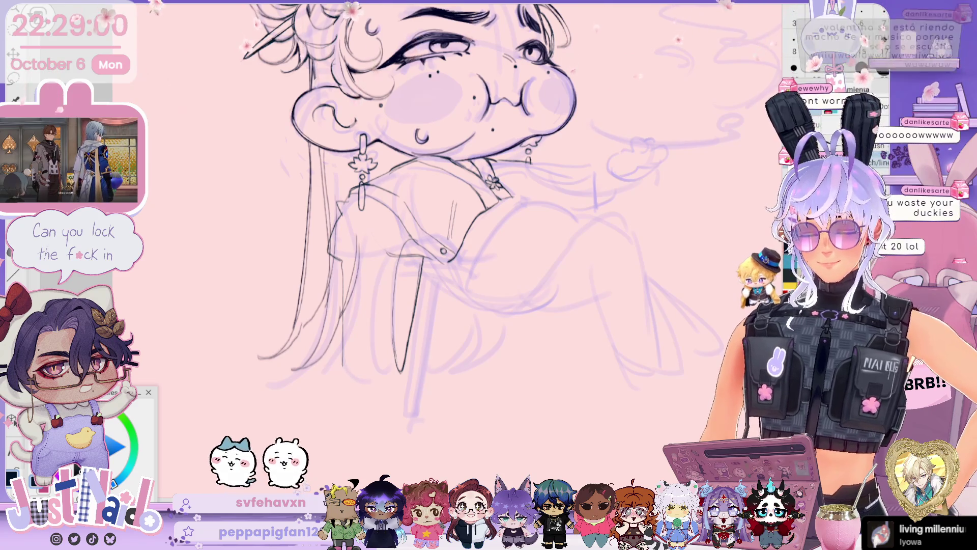
left_click_drag(344, 374, 404, 390)
key("ctrl+z")
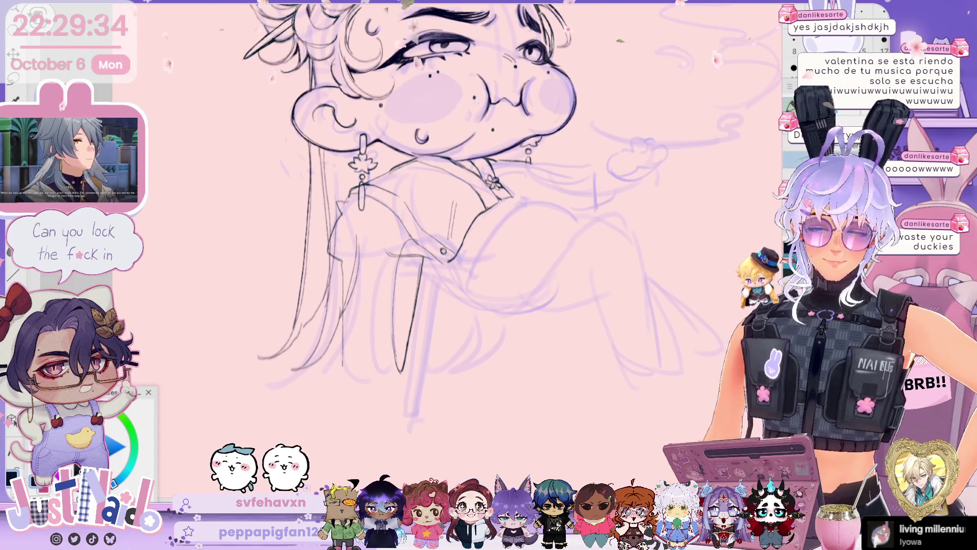
scroll(547, 363, "up", 2)
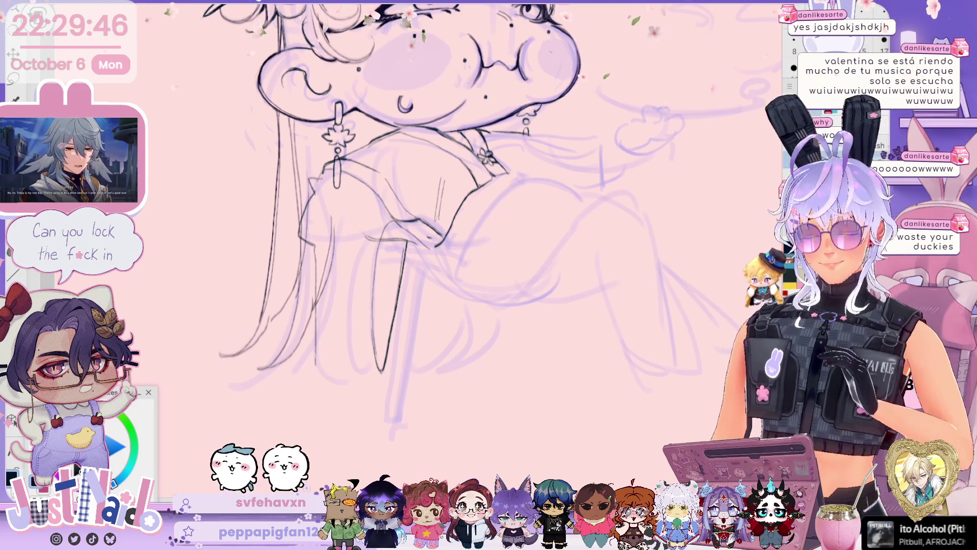
key("ctrl+minus")
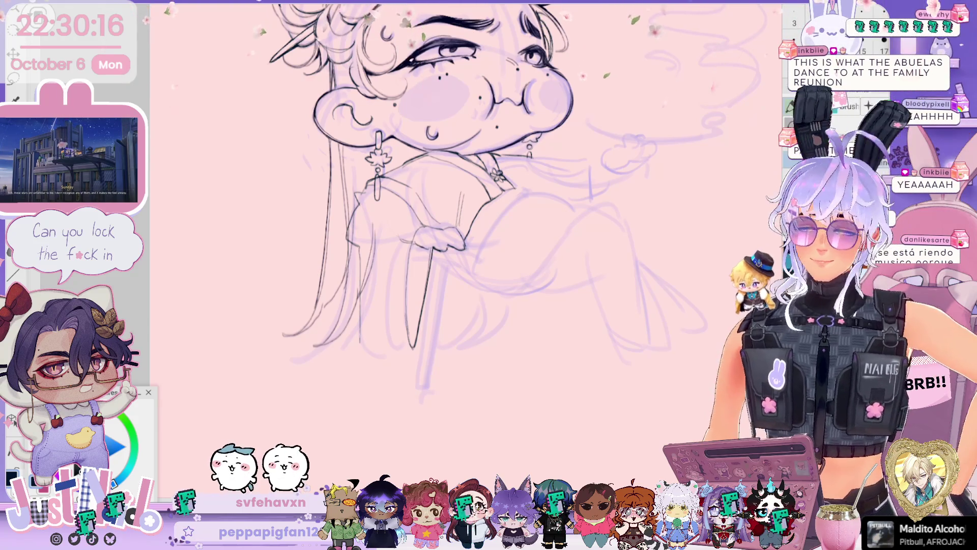
Step: Pan the canvas up, down and sideways to frame the face and cane-holding hand
left_click_drag(458, 204, 498, 163)
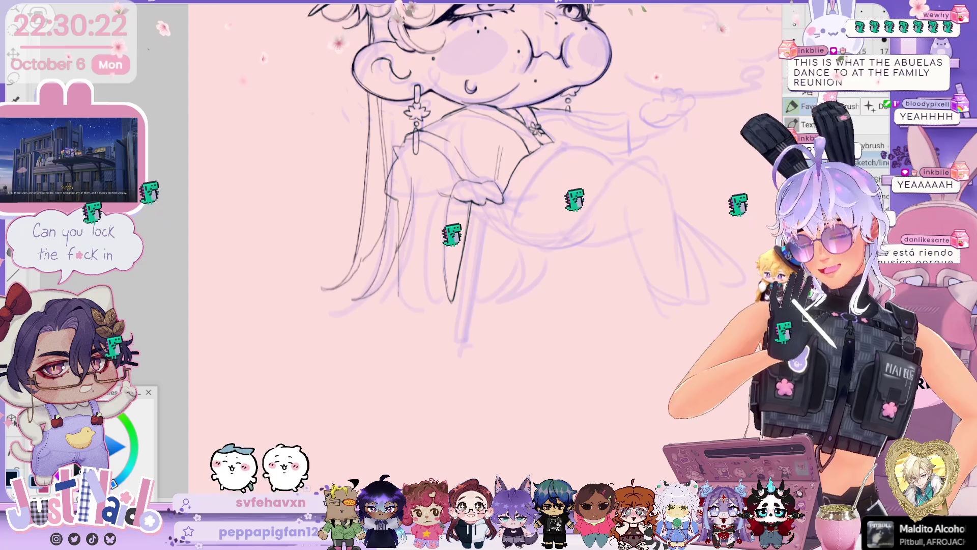
left_click_drag(458, 203, 415, 275)
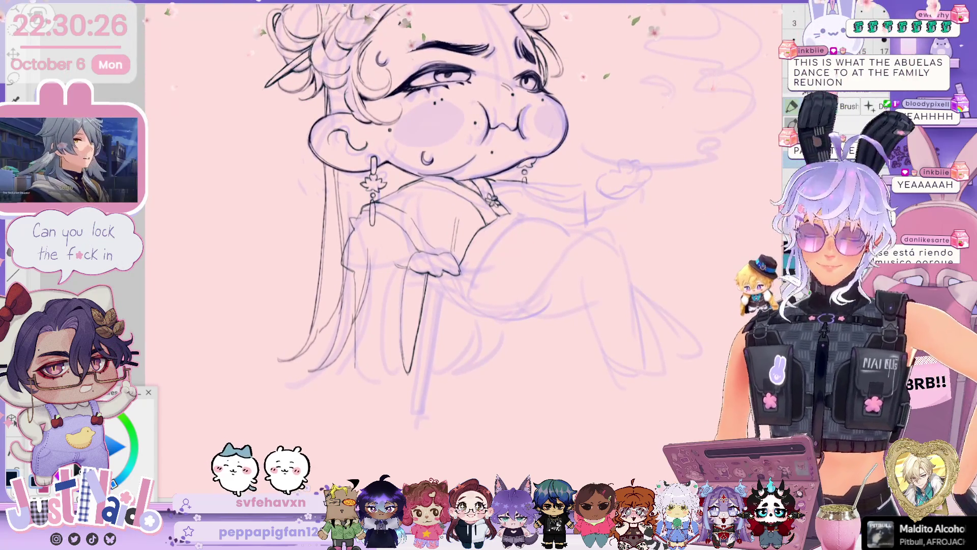
left_click_drag(458, 203, 444, 185)
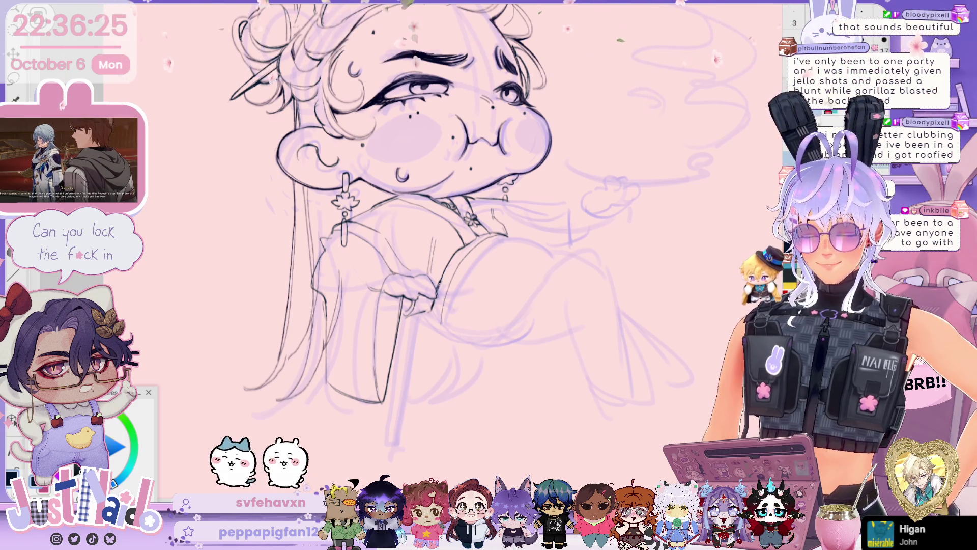
Step: Ink the sleeve's outline, its upper edge and a short detail line
scroll(376, 232, "down", 3)
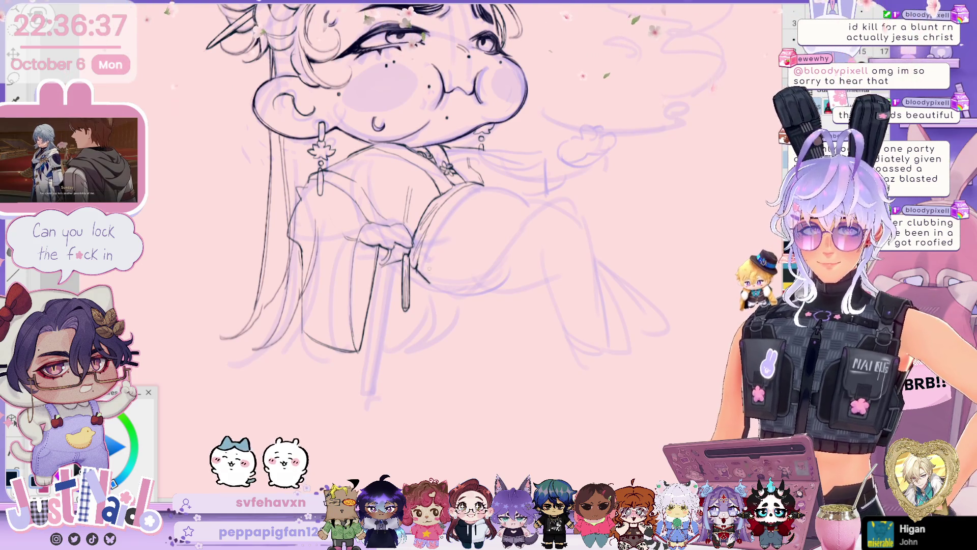
left_click_drag(487, 187, 439, 263)
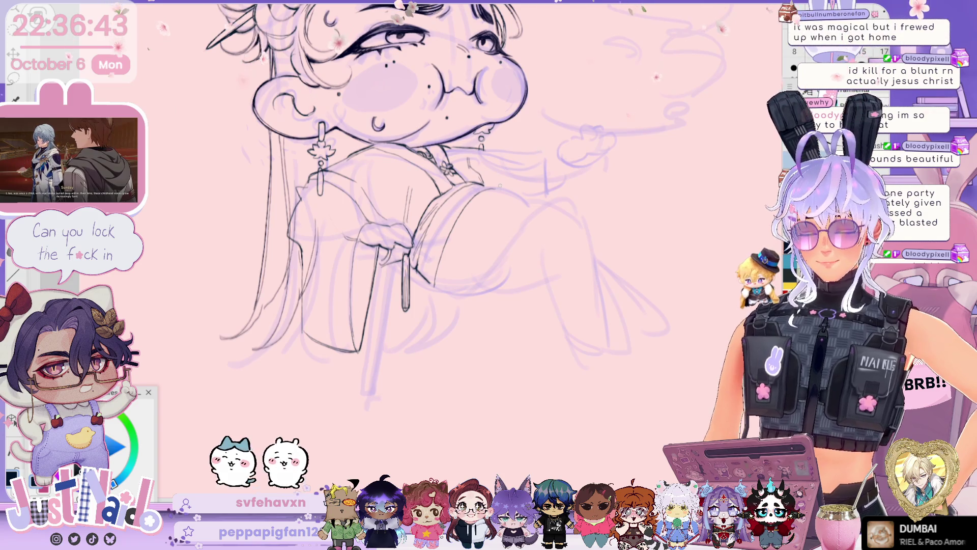
left_click_drag(461, 191, 543, 206)
left_click_drag(471, 209, 544, 205)
left_click_drag(489, 192, 512, 187)
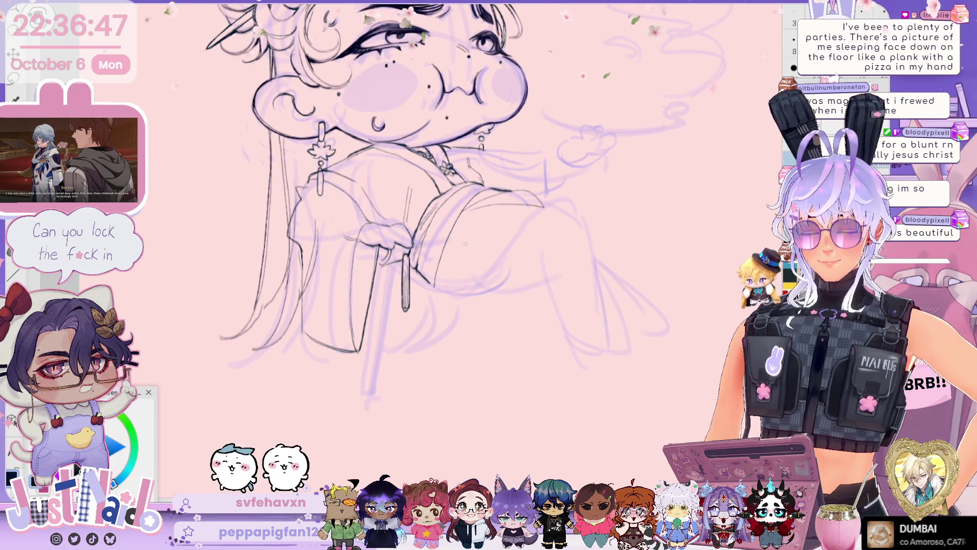
Step: Ink four long vertical fold lines down the robe front
left_click_drag(473, 214, 461, 300)
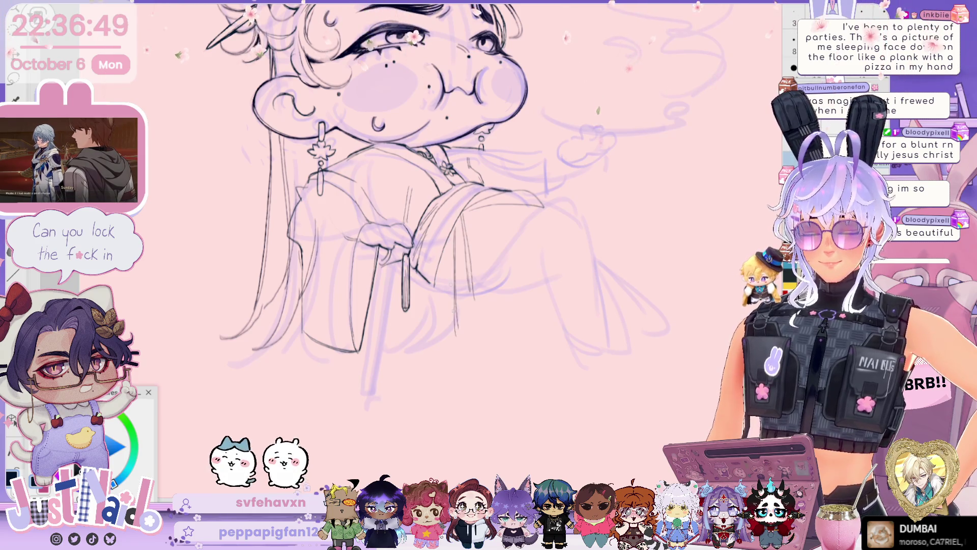
left_click_drag(459, 227, 453, 335)
left_click_drag(443, 262, 441, 356)
left_click_drag(437, 270, 436, 375)
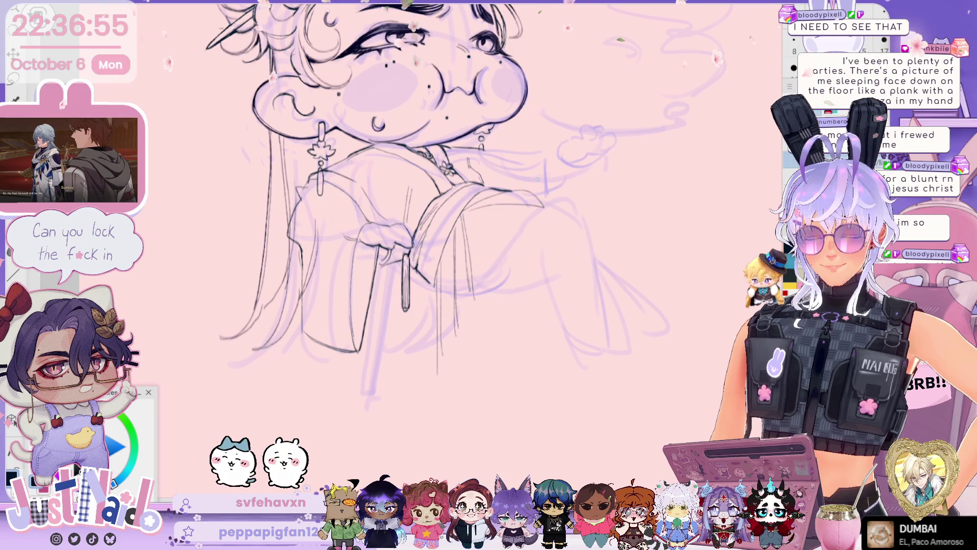
scroll(400, 217, "up", 3)
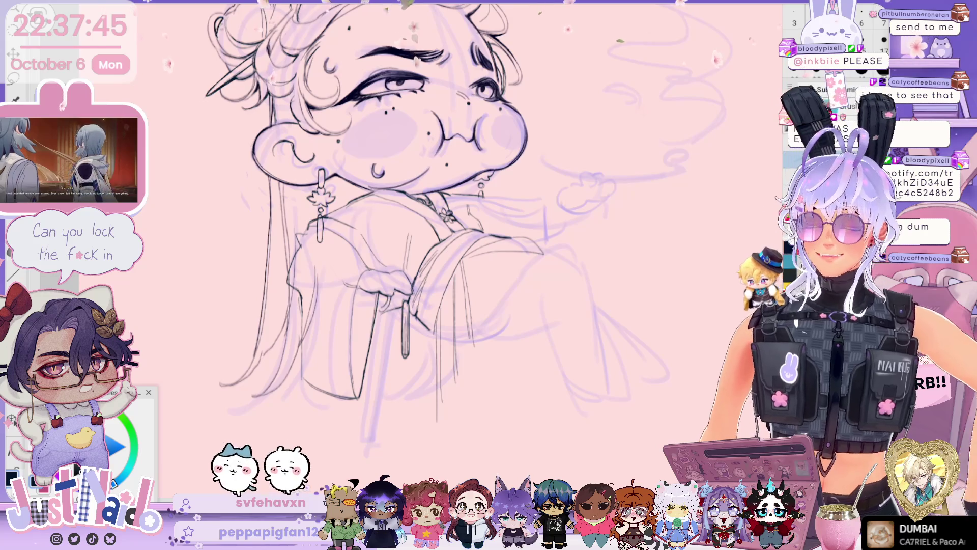
Step: Add a short curve on the lower robe and a short stroke higher on the figure
scroll(387, 229, "down", 3)
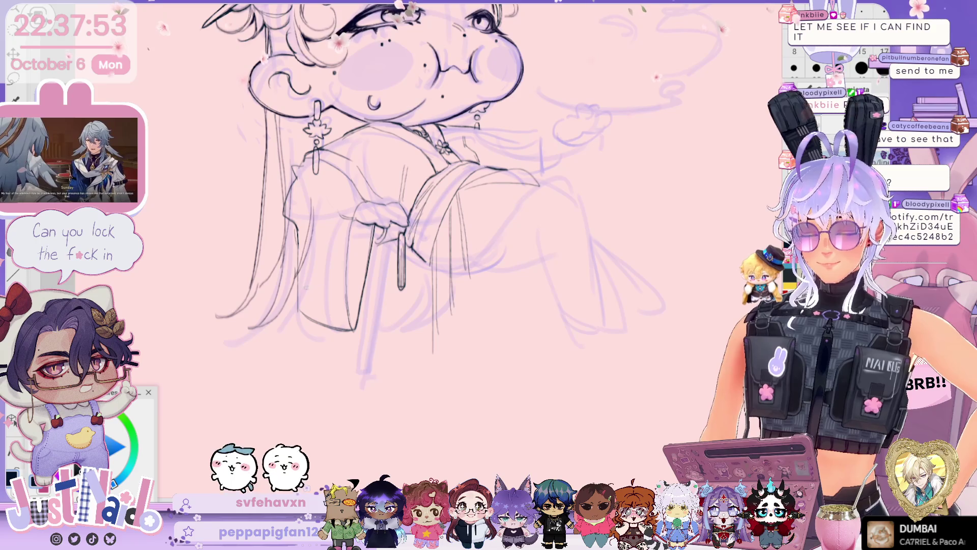
left_click_drag(254, 324, 238, 336)
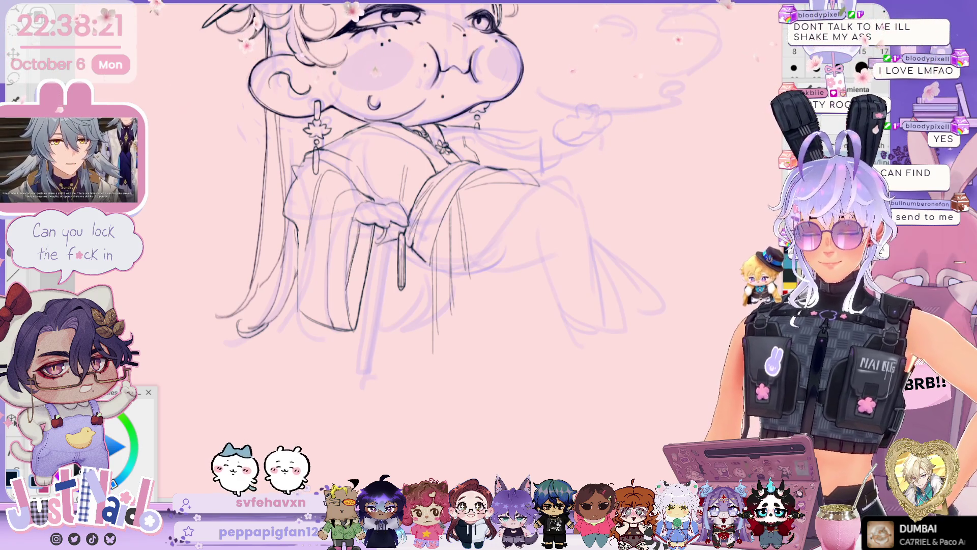
scroll(357, 214, "down", 2)
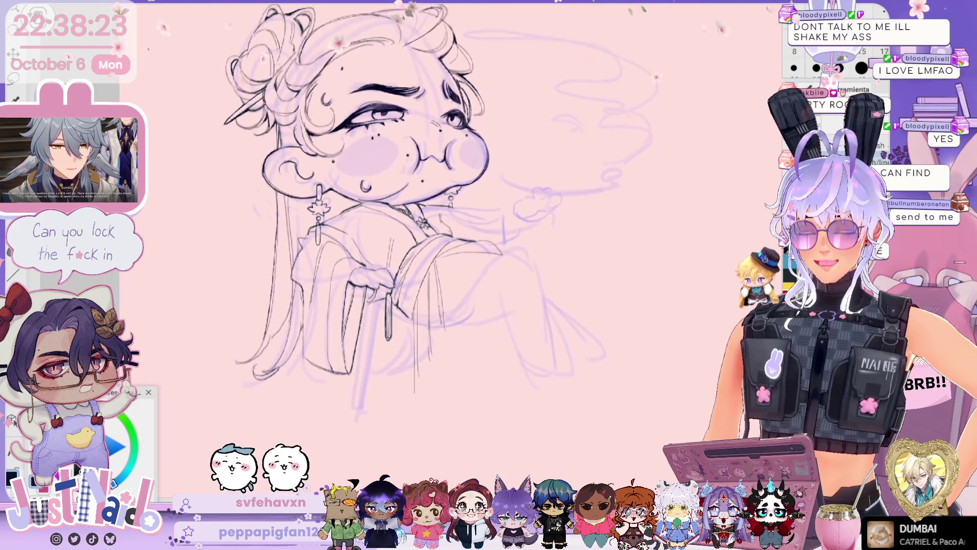
left_click_drag(412, 178, 425, 211)
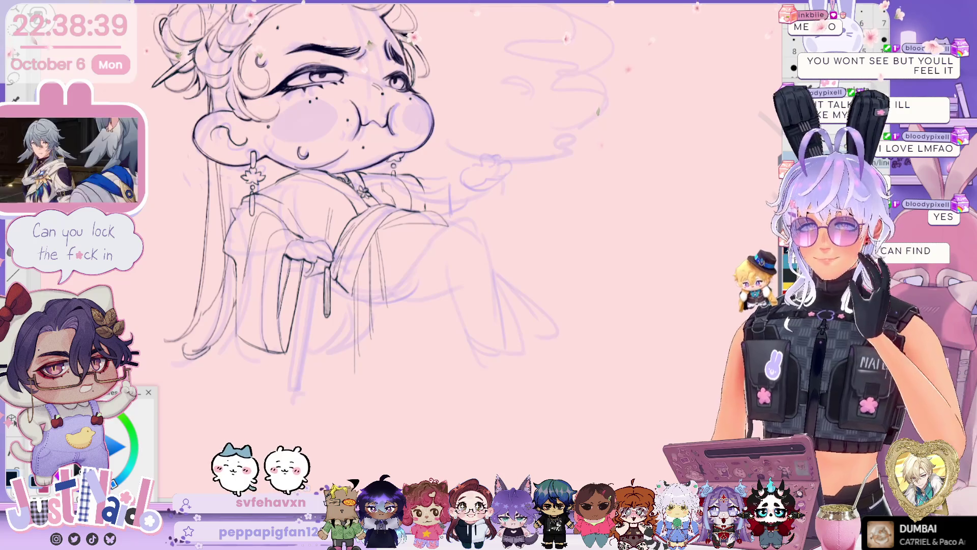
scroll(376, 204, "up", 5)
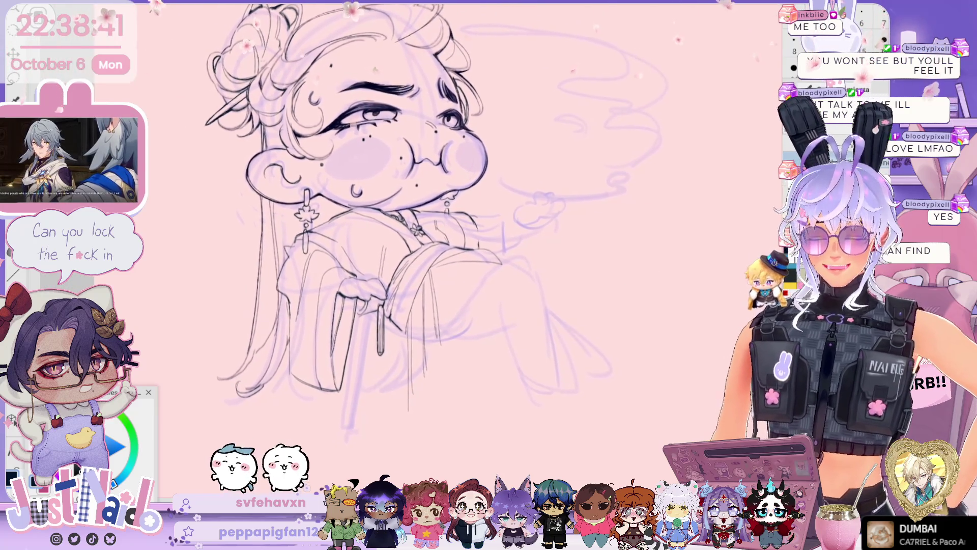
Step: Ink a short sleeve line and two long vertical fold lines down the robe
scroll(356, 214, "down", 2)
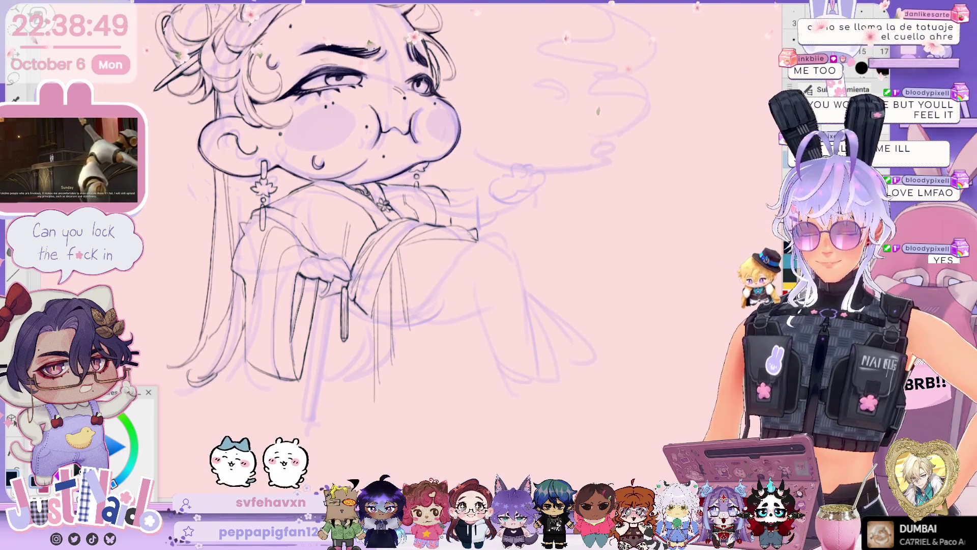
left_click_drag(467, 242, 450, 264)
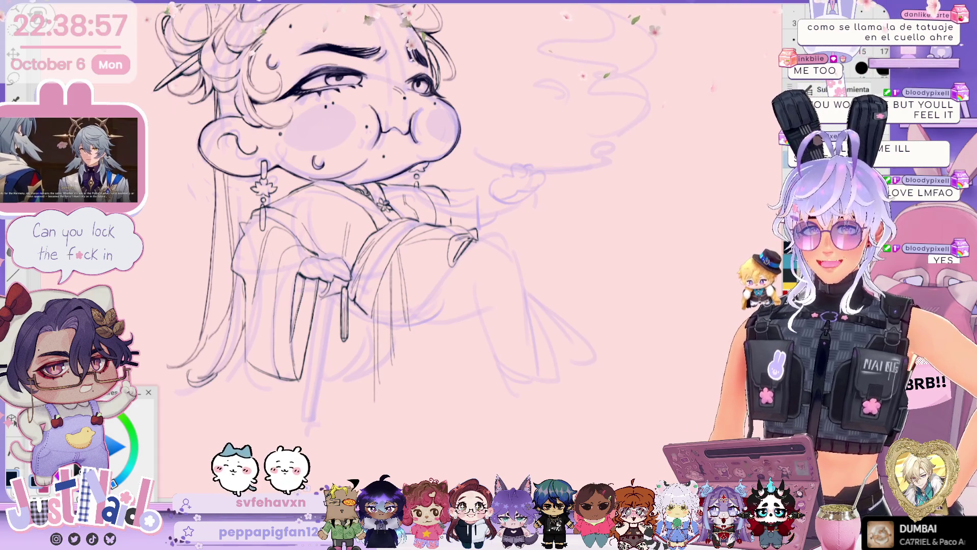
left_click_drag(420, 237, 418, 380)
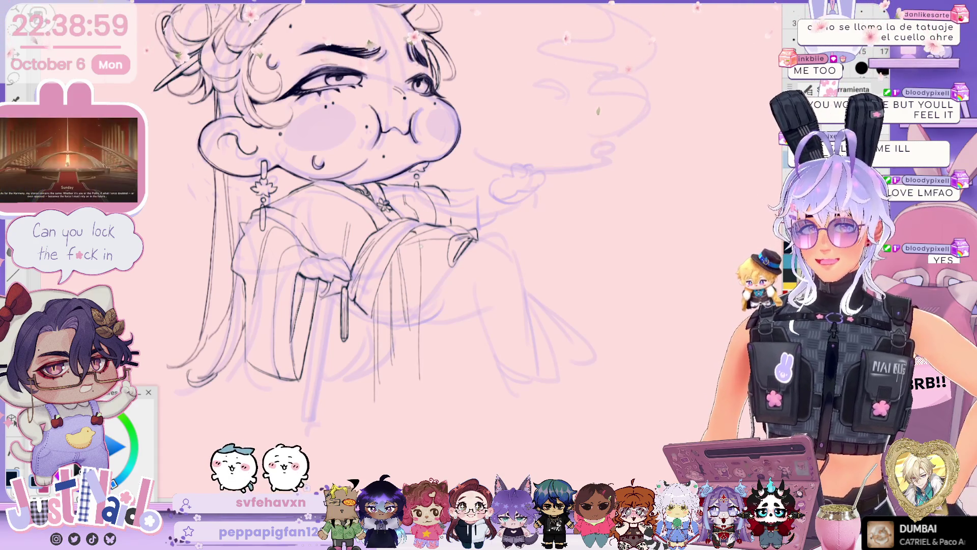
left_click_drag(422, 264, 420, 396)
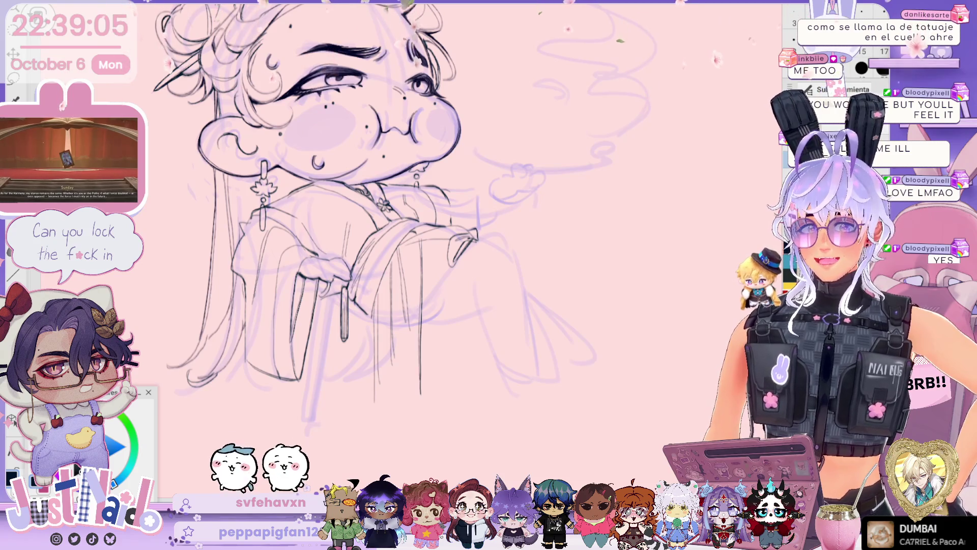
mouse_move(569, 190)
left_mouse_down()
mouse_move(592, 200)
mouse_move(580, 204)
left_mouse_up()
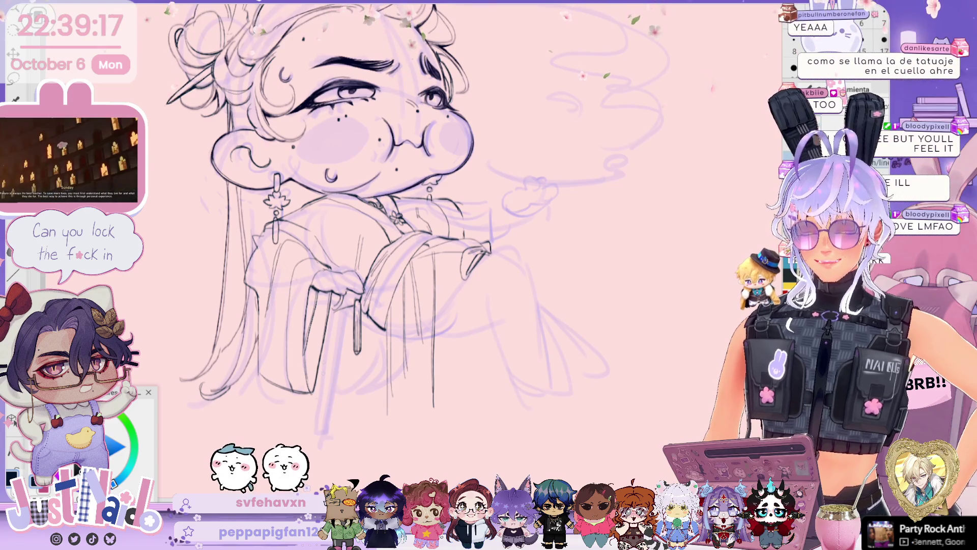
scroll(397, 224, "up", 3)
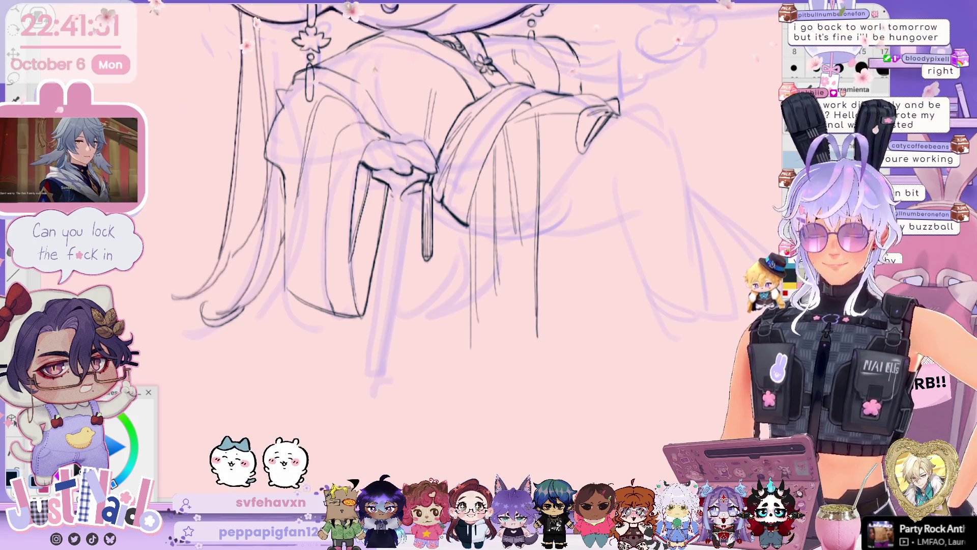
Step: Scroll and pan the view to reposition around the robe and cane
scroll(387, 204, "down", 2)
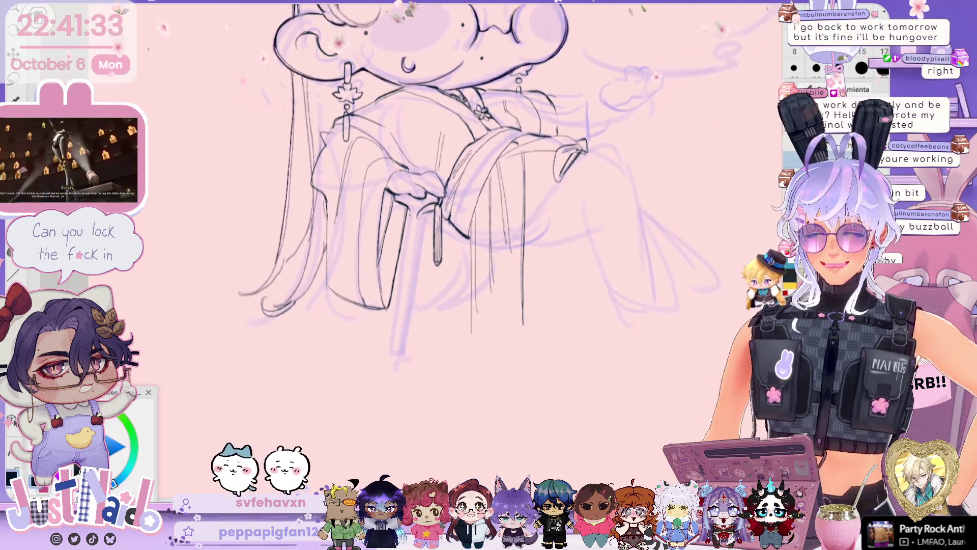
scroll(397, 219, "up", 5)
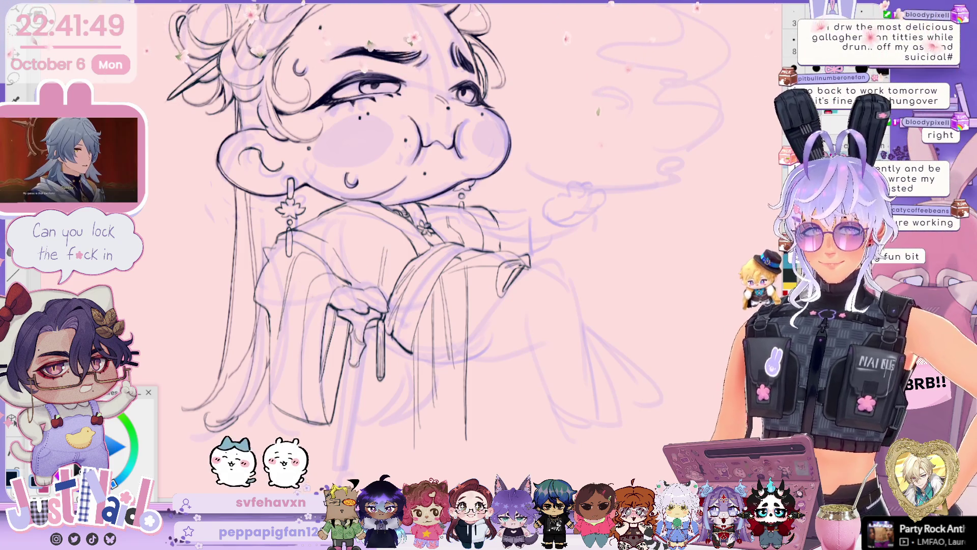
scroll(370, 240, "down", 2)
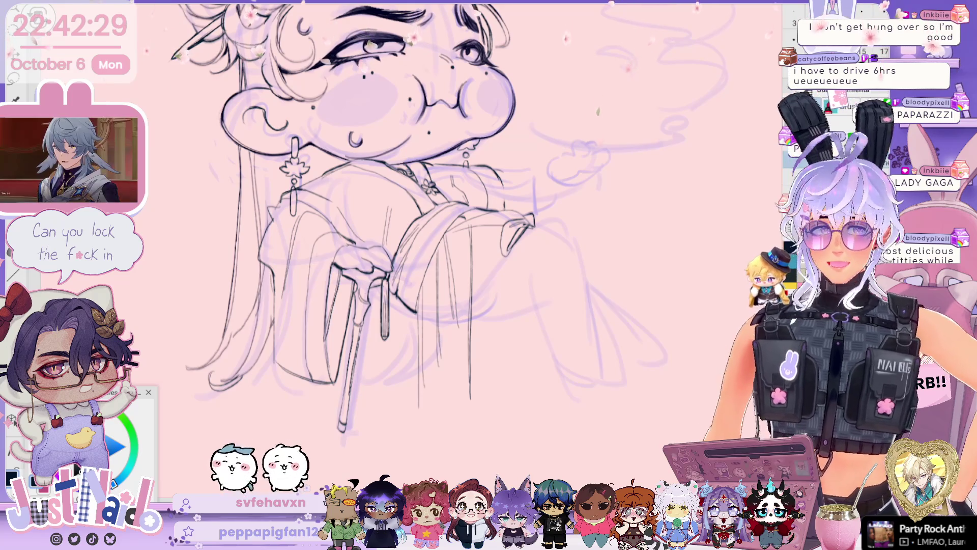
mouse_move(616, 268)
left_mouse_down()
mouse_move(650, 349)
mouse_move(655, 204)
left_mouse_up()
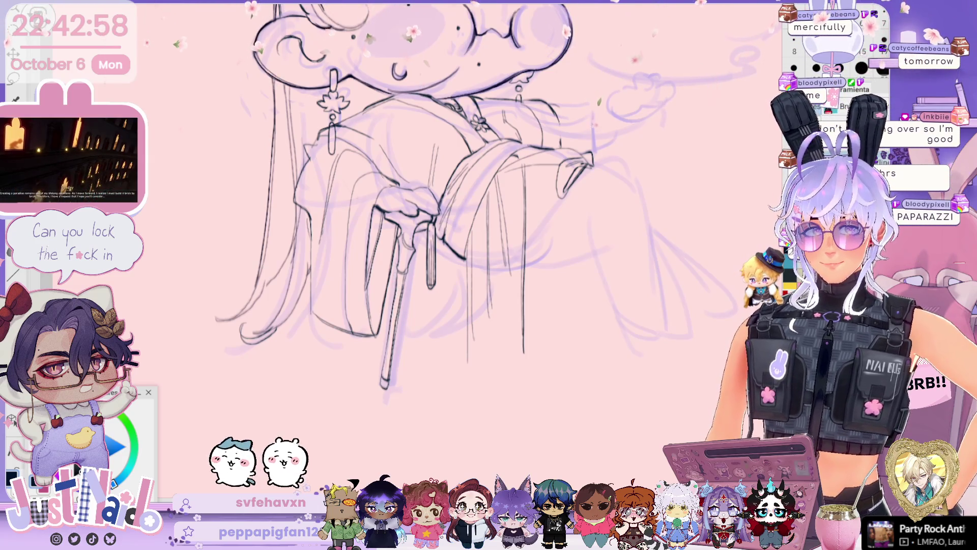
scroll(423, 204, "up", 3)
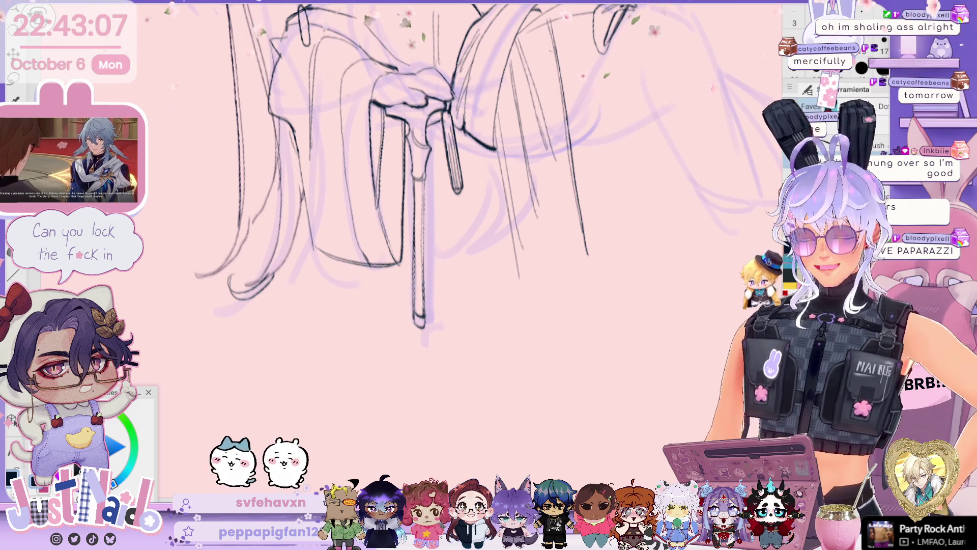
mouse_move(544, 192)
left_mouse_down()
mouse_move(527, 280)
mouse_move(504, 311)
left_mouse_up()
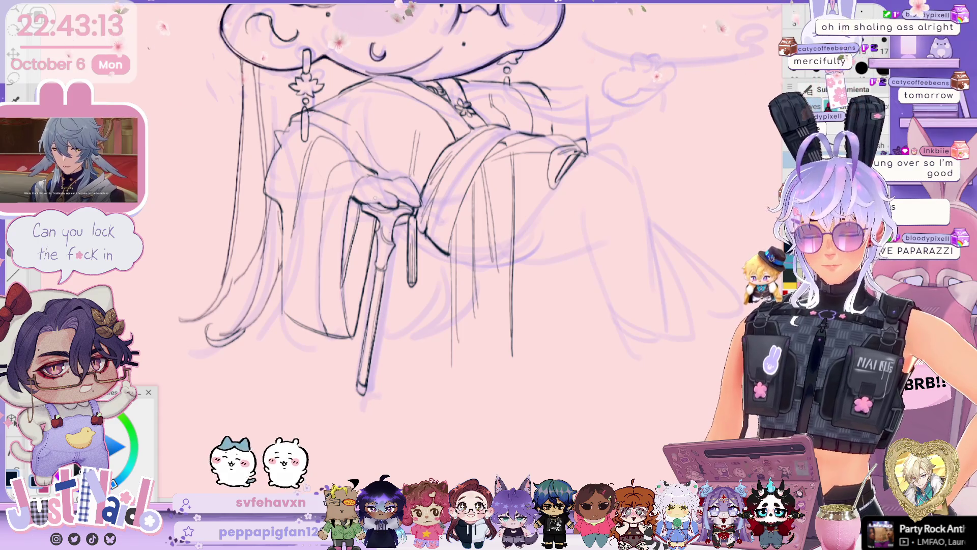
scroll(488, 379, "down", 3)
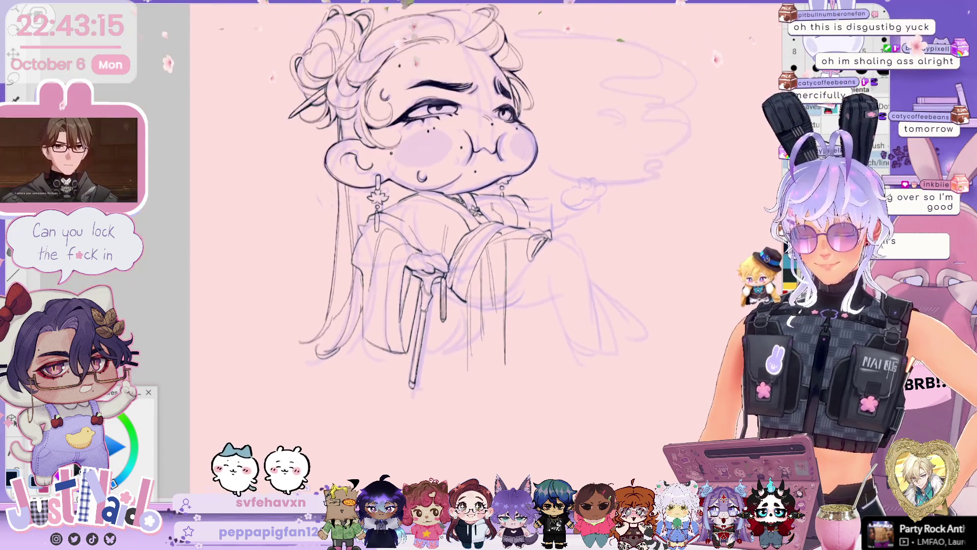
left_click_drag(438, 224, 421, 206)
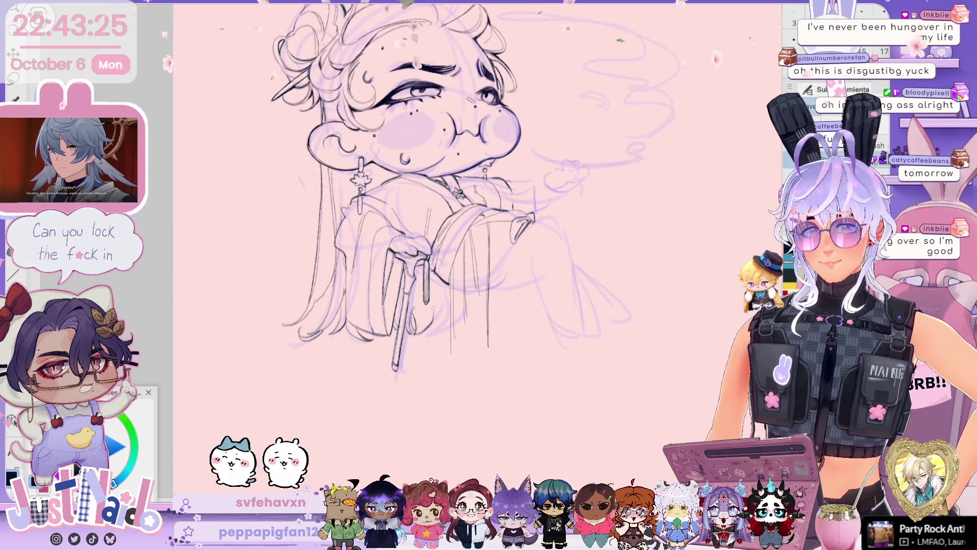
left_click_drag(508, 327, 506, 282)
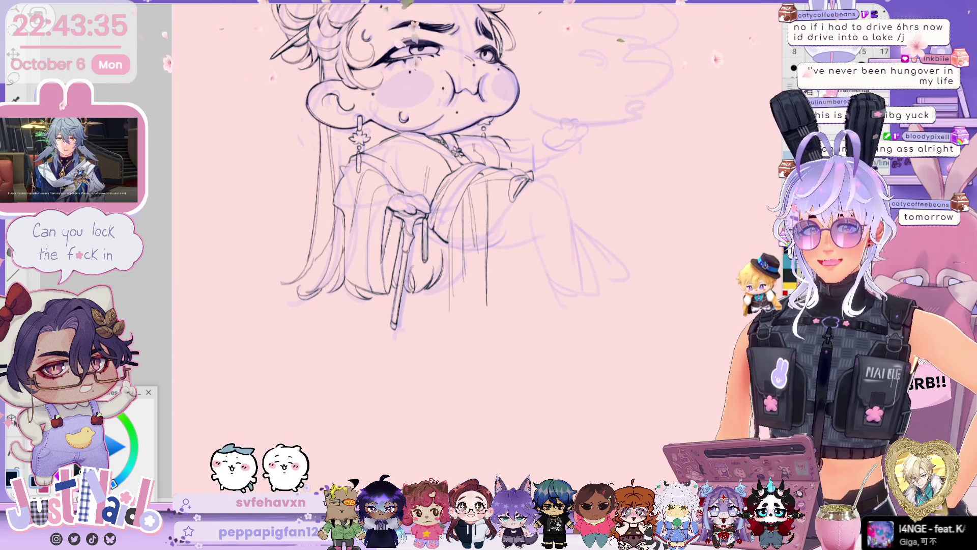
key("ctrl+plus")
scroll(548, 262, "up", 3)
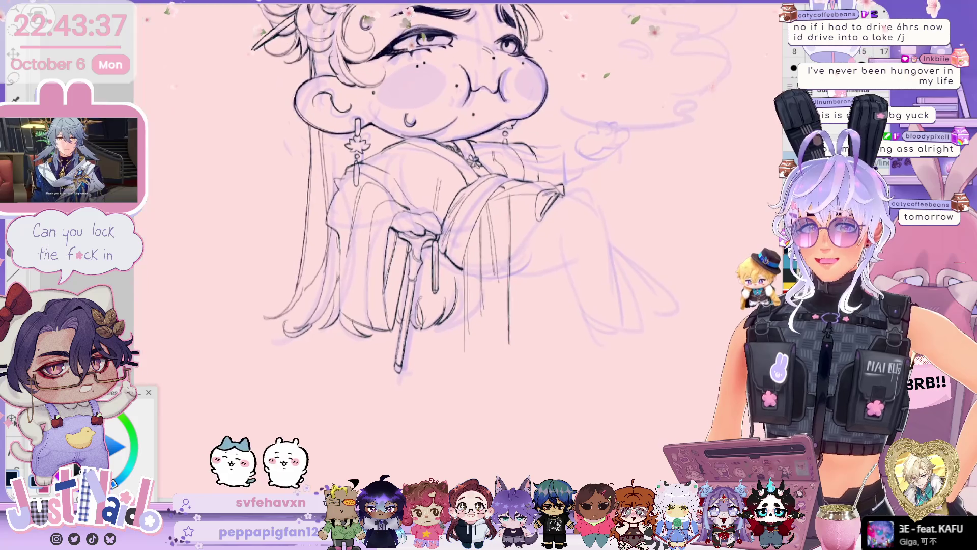
Step: Turn the canvas view back toward upright and shift the robe up and left
left_click_drag(548, 262, 543, 262)
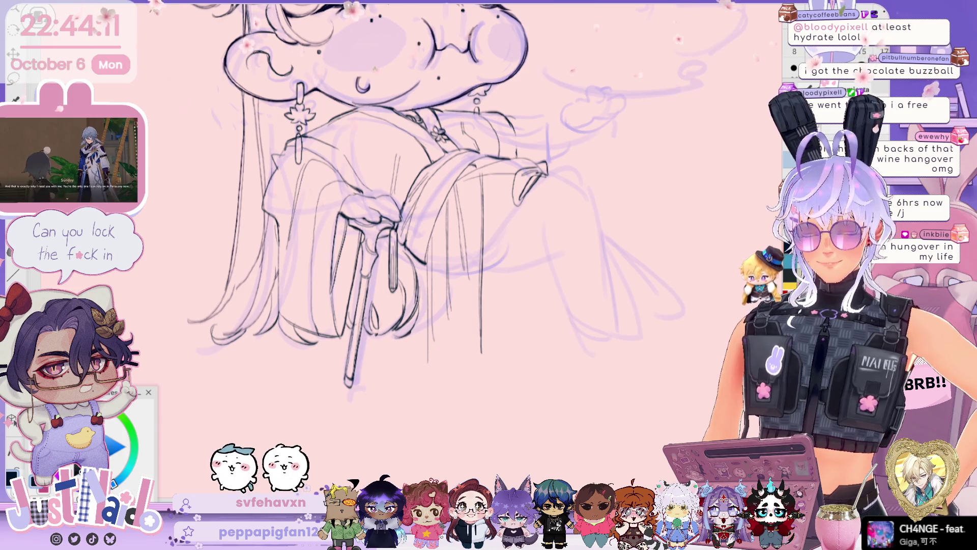
scroll(326, 219, "up", 3)
left_click_drag(540, 239, 552, 214)
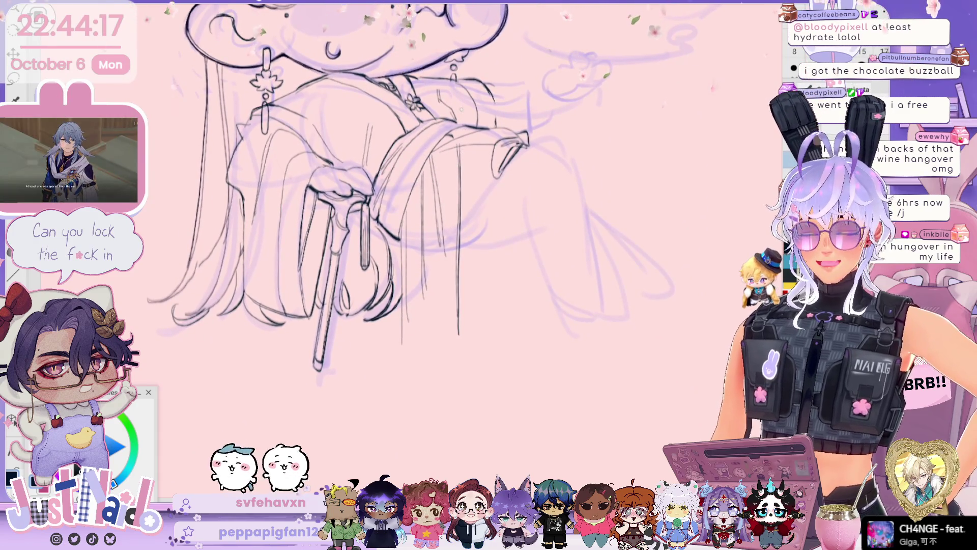
left_click_drag(630, 129, 604, 118)
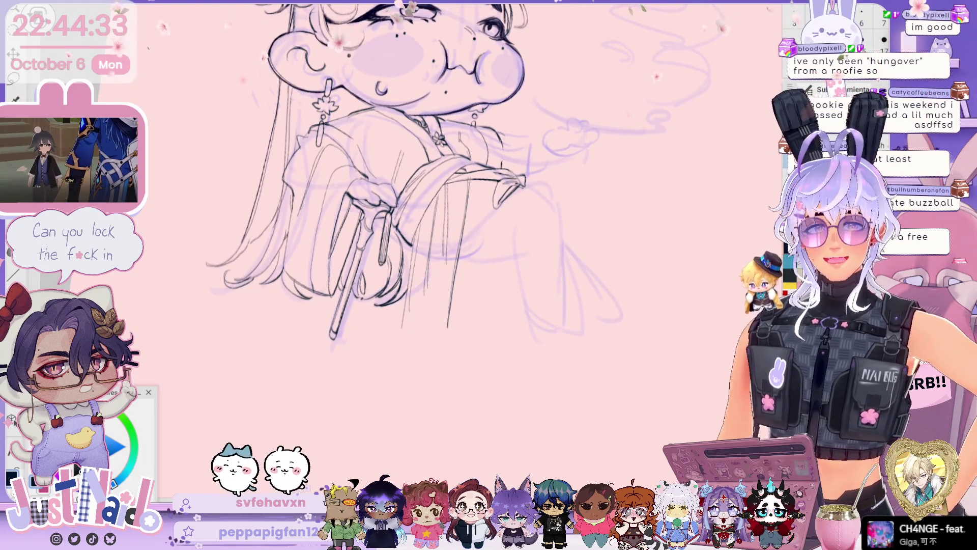
Step: Ink the lower robe folds, close off the hem, and trace the robe's bottom edge
left_click_drag(515, 273, 494, 244)
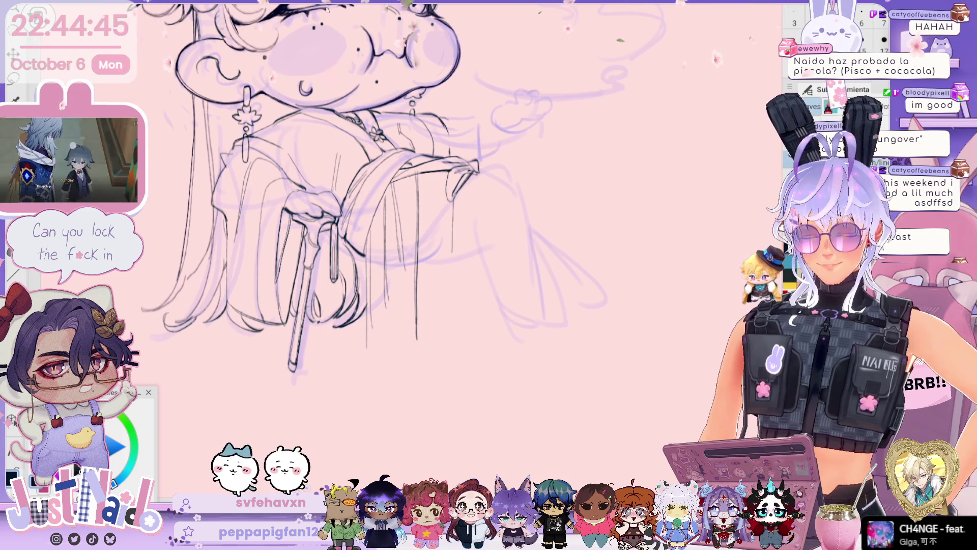
mouse_move(444, 189)
left_mouse_down()
mouse_move(444, 346)
mouse_move(475, 366)
left_mouse_up()
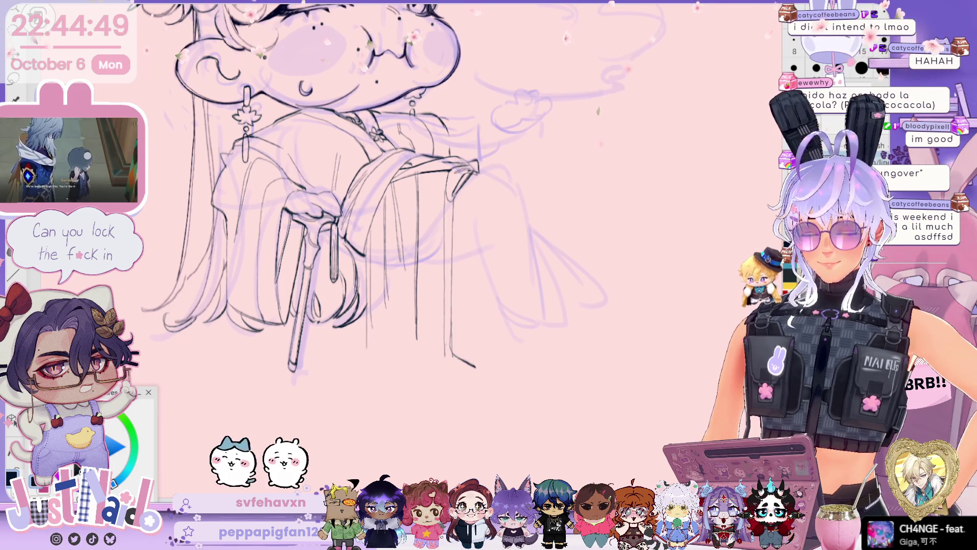
left_click_drag(450, 356, 476, 371)
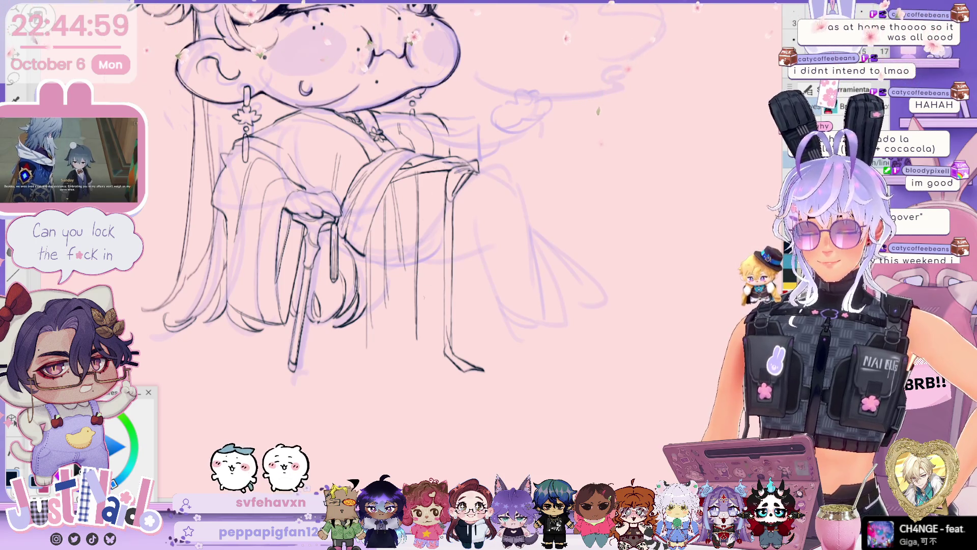
left_click_drag(351, 330, 420, 361)
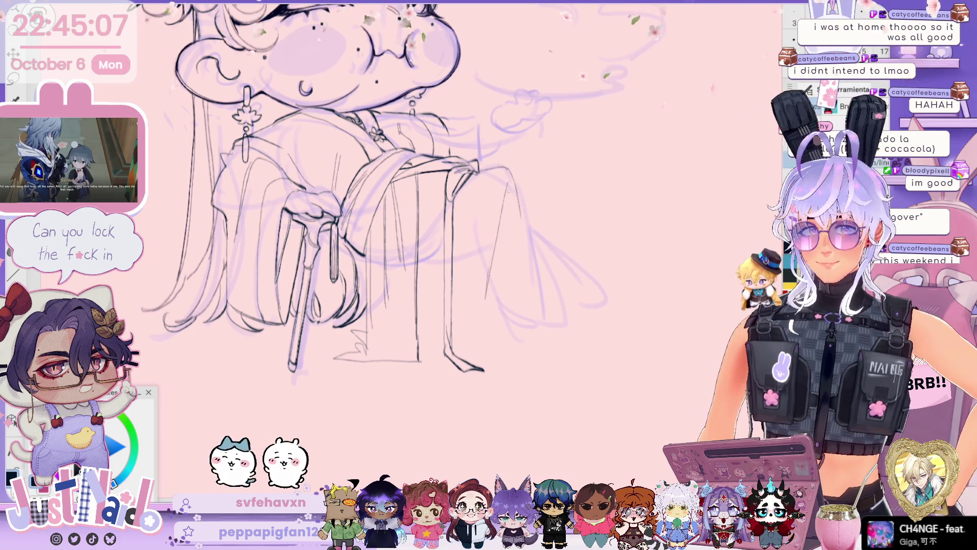
Step: Reposition the view and ink the right edge of the skirt
scroll(321, 188, "down", 2)
scroll(321, 189, "down", 1)
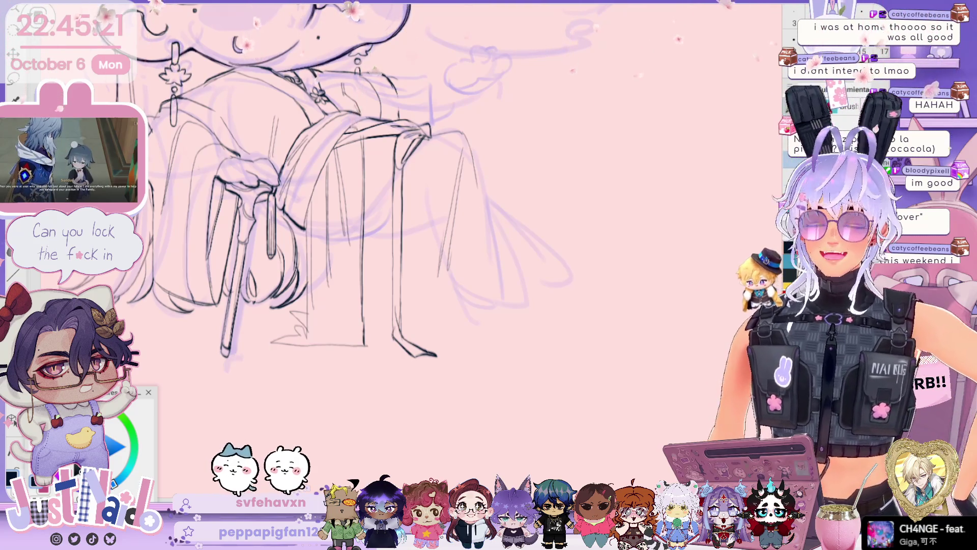
scroll(335, 204, "up", 3)
scroll(356, 204, "left", 3)
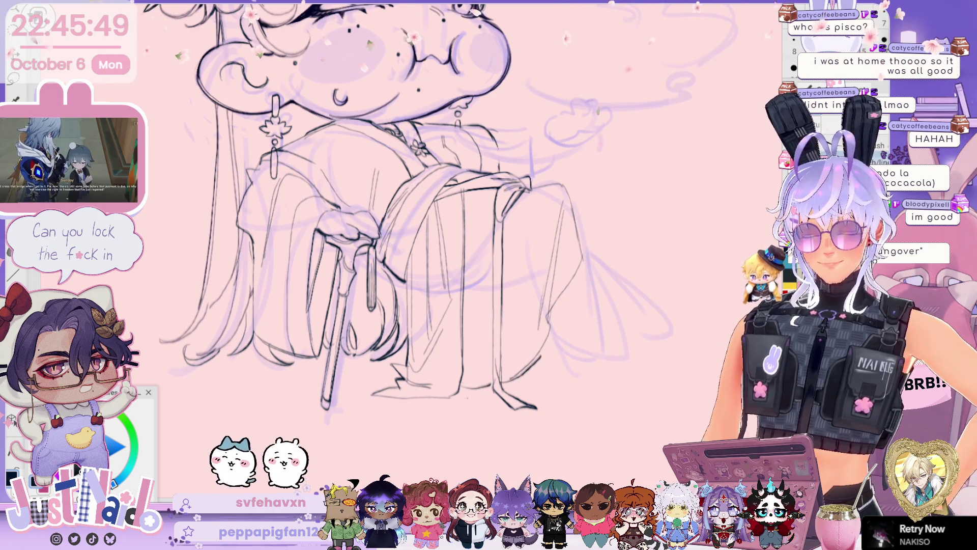
left_click_drag(565, 188, 592, 251)
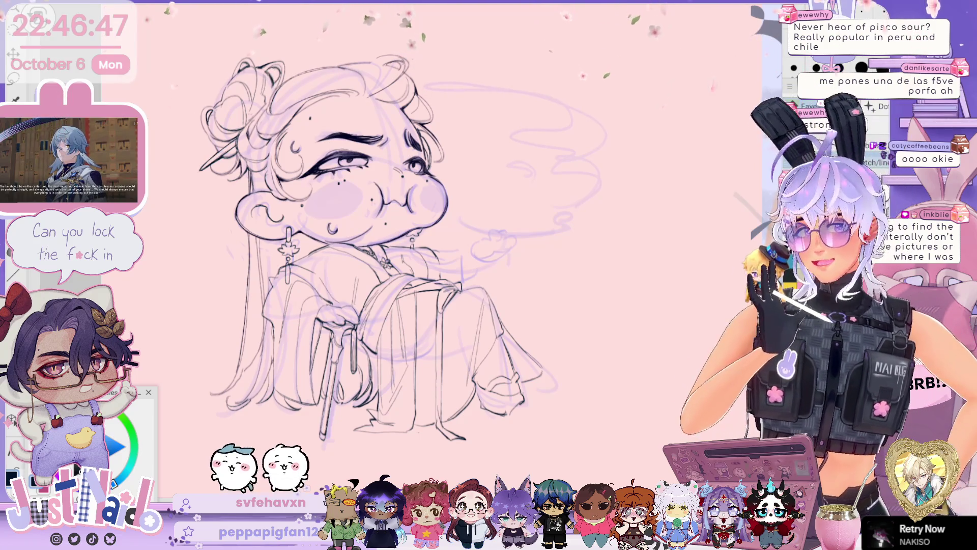
Step: Review the drawing, undo the horizontal flip and rotation, then scroll down to blank canvas
scroll(613, 257, "up", 2)
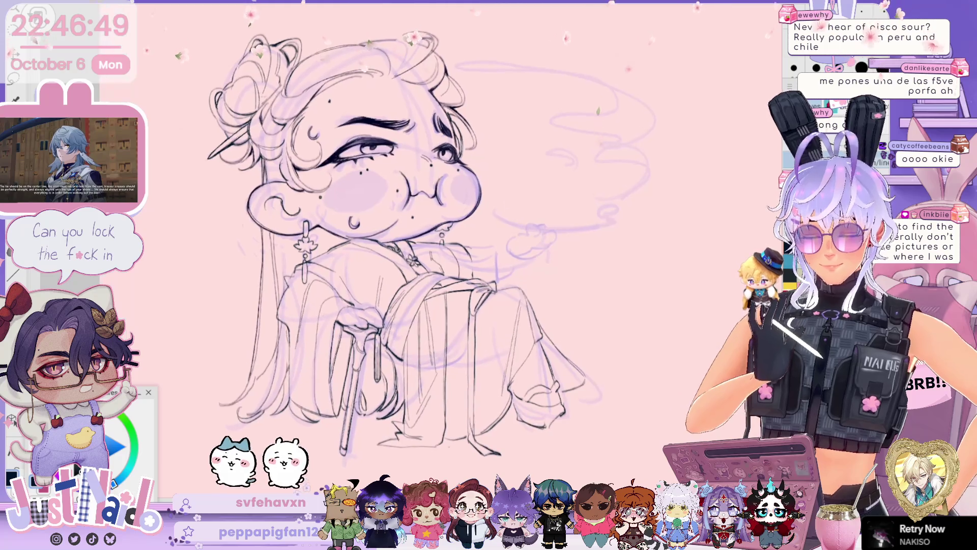
left_click_drag(553, 188, 517, 182)
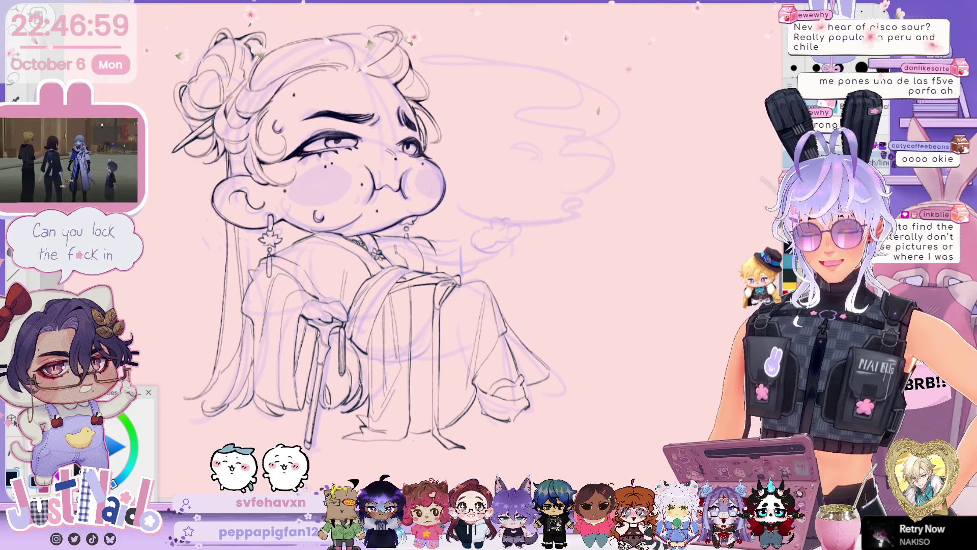
scroll(458, 229, "up", 5)
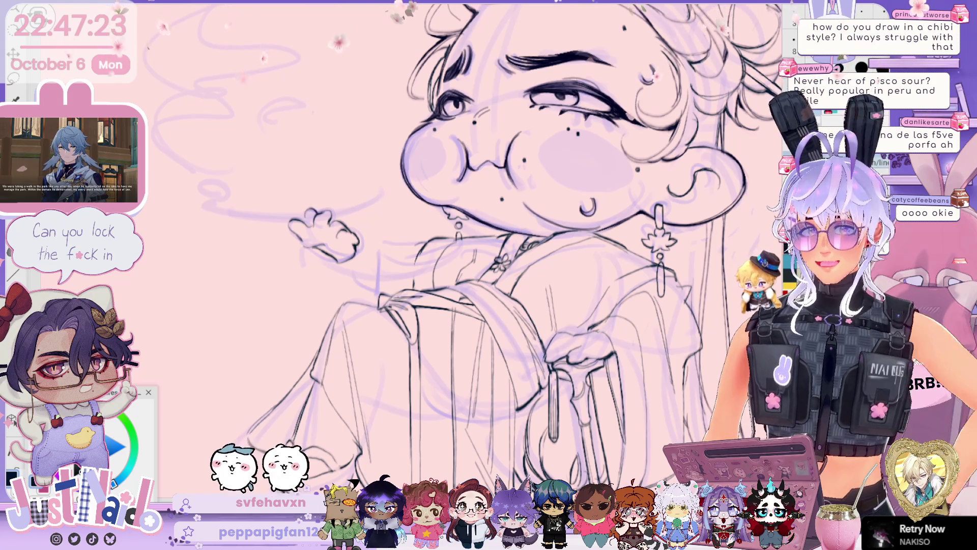
scroll(509, 229, "down", 3)
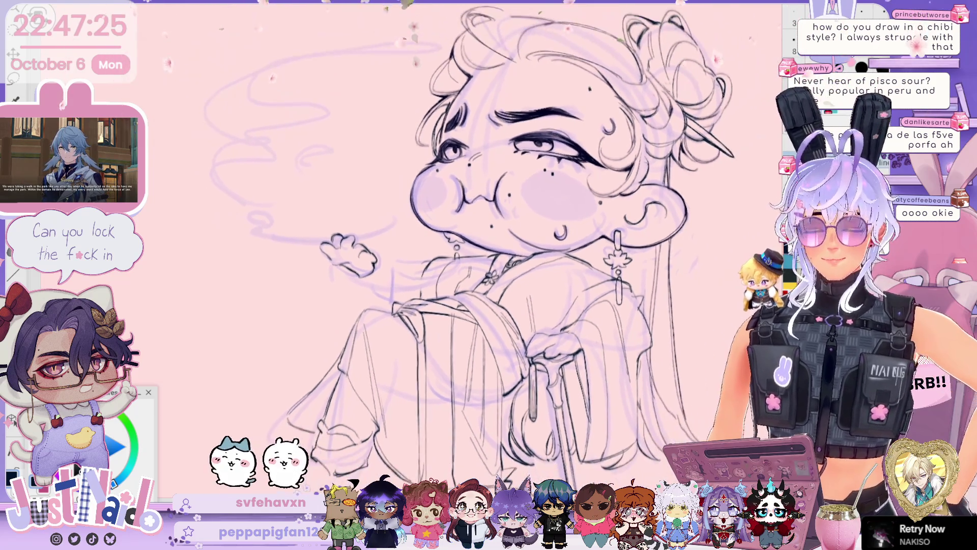
key("h")
key("-")
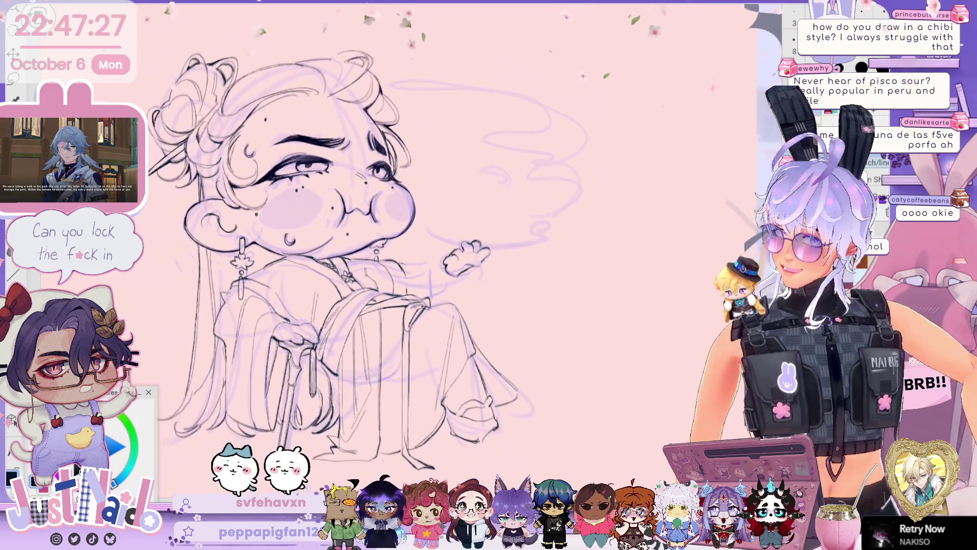
scroll(356, 229, "down", 3)
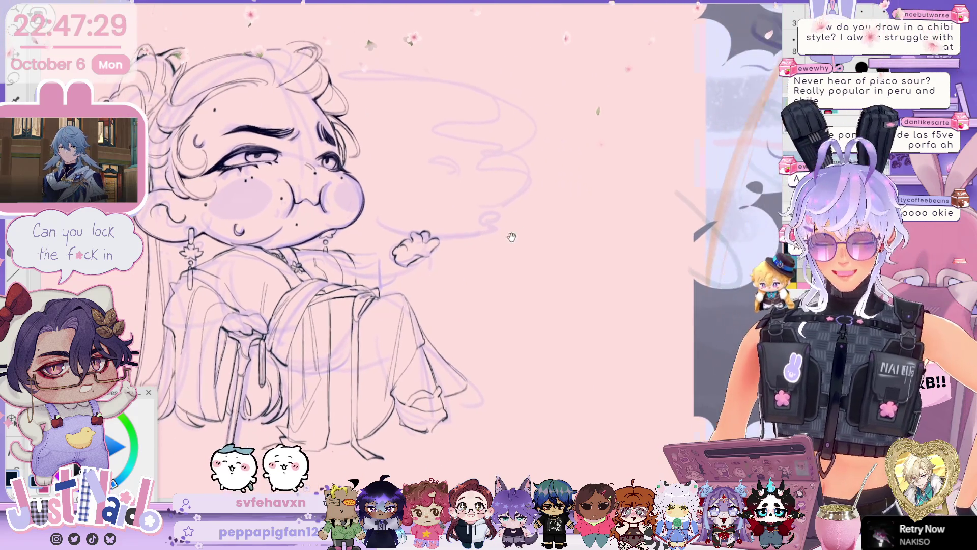
scroll(536, 229, "down", 10)
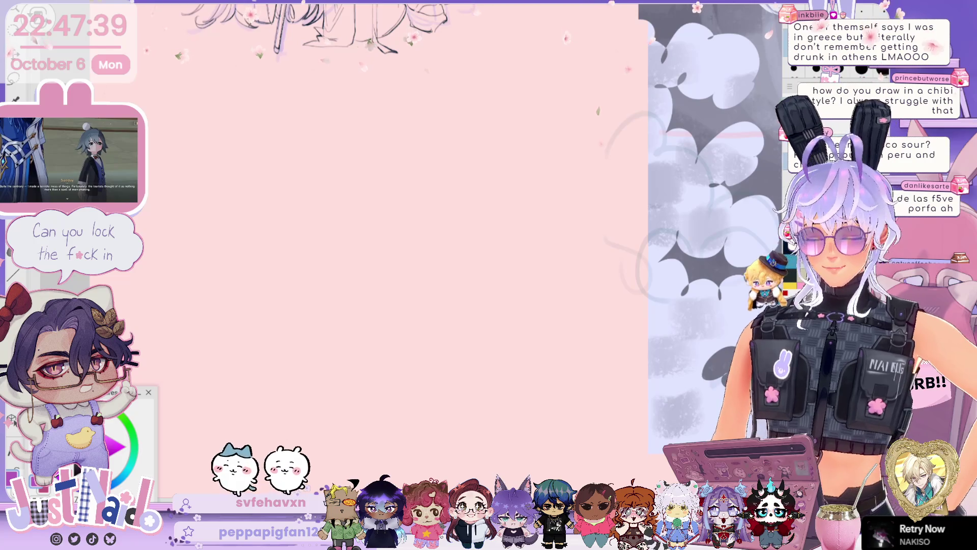
Step: Rough-sketch a round head outline in pink with a small loop on its right side
left_click_drag(442, 113, 351, 173)
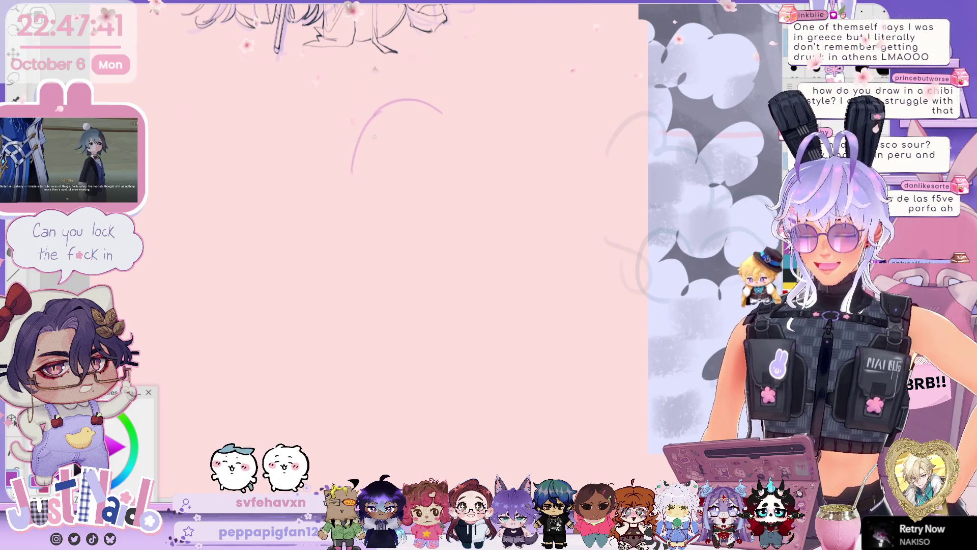
mouse_move(416, 112)
left_mouse_down()
mouse_move(382, 195)
mouse_move(349, 200)
left_mouse_up()
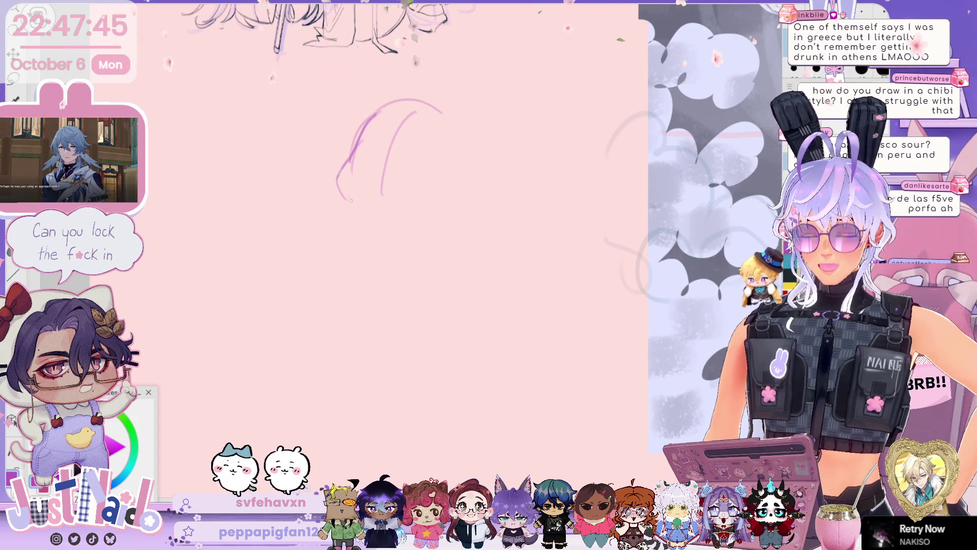
left_click_drag(375, 113, 368, 217)
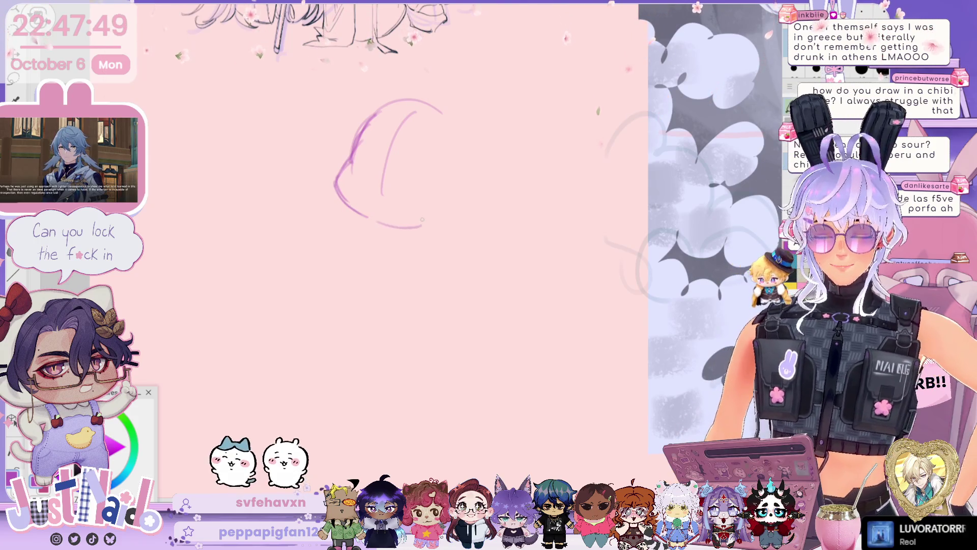
left_click_drag(338, 178, 428, 236)
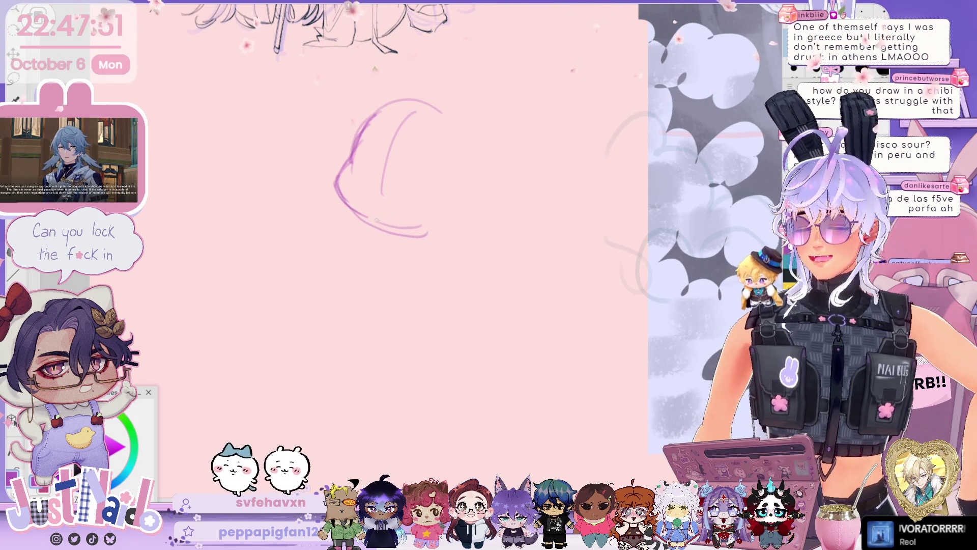
left_click_drag(459, 199, 457, 232)
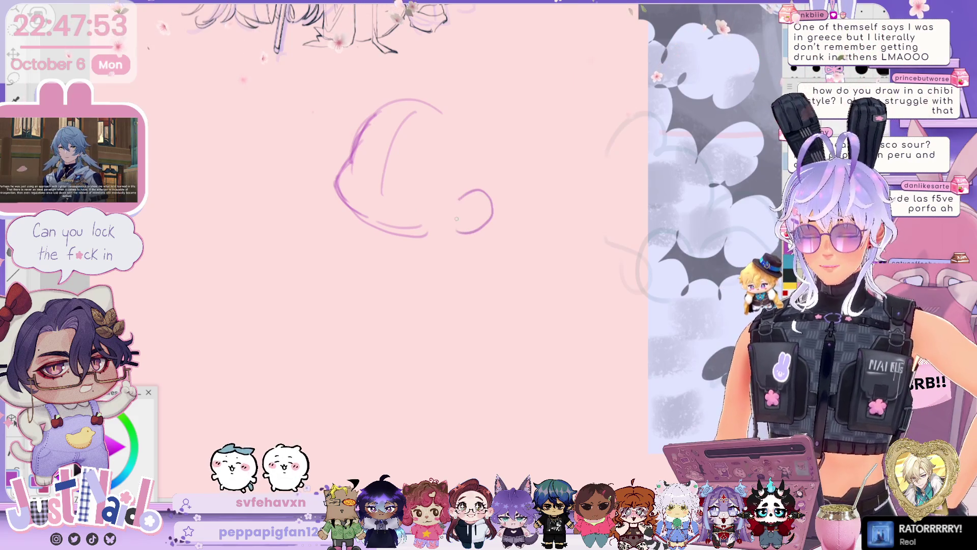
mouse_move(453, 199)
left_mouse_down()
mouse_move(477, 130)
mouse_move(473, 150)
left_mouse_up()
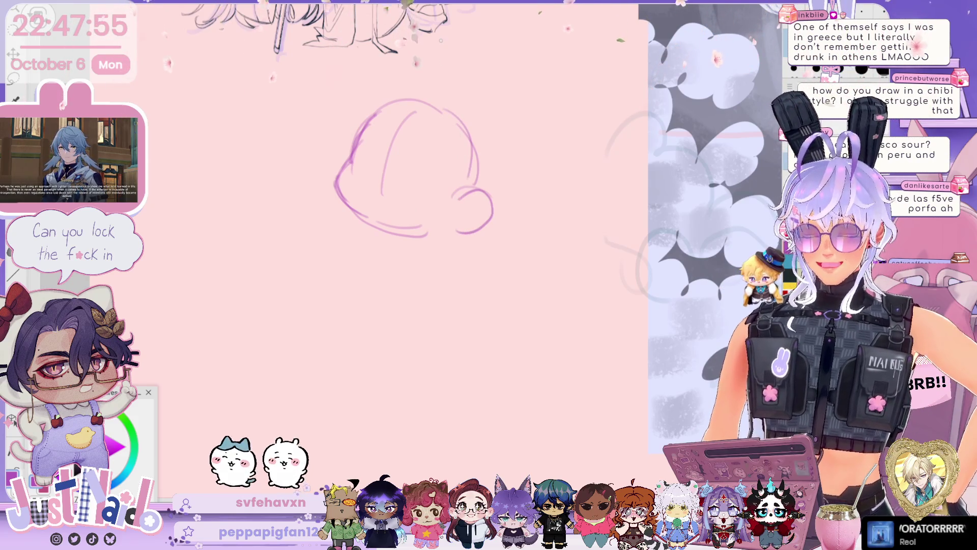
left_click_drag(397, 168, 371, 158)
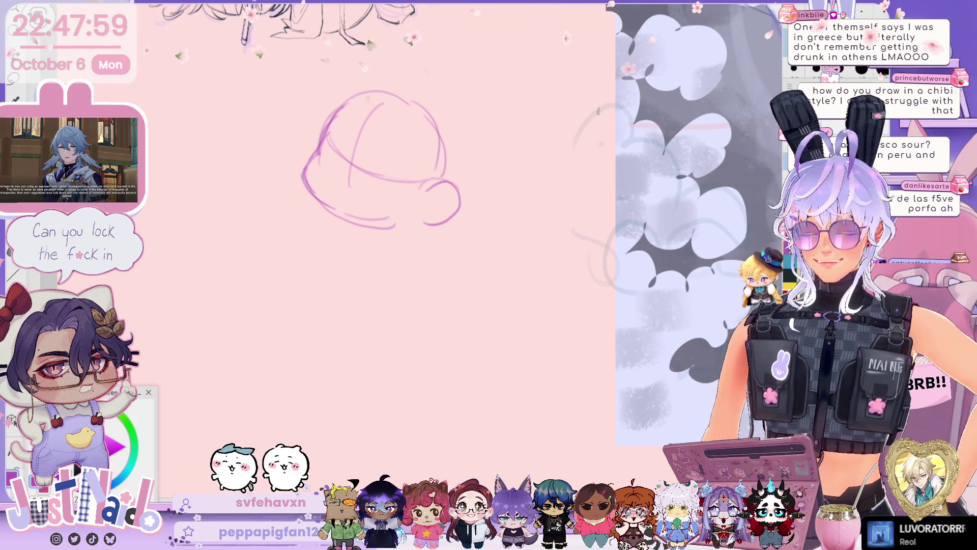
Step: Add an outer arc and brim line, then two small ovals inside the head
left_click_drag(402, 90, 446, 132)
left_click_drag(362, 176, 417, 188)
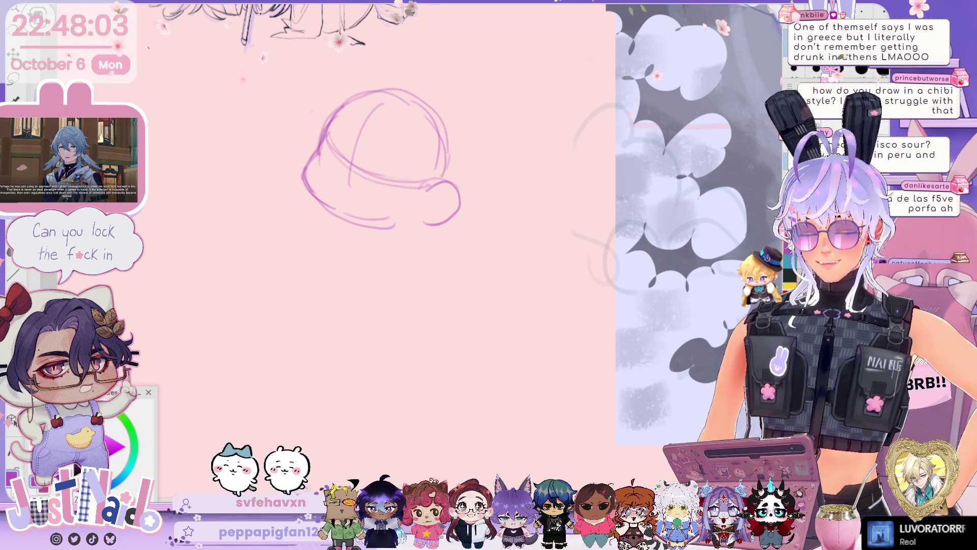
left_click_drag(338, 177, 329, 176)
left_click_drag(389, 189, 366, 200)
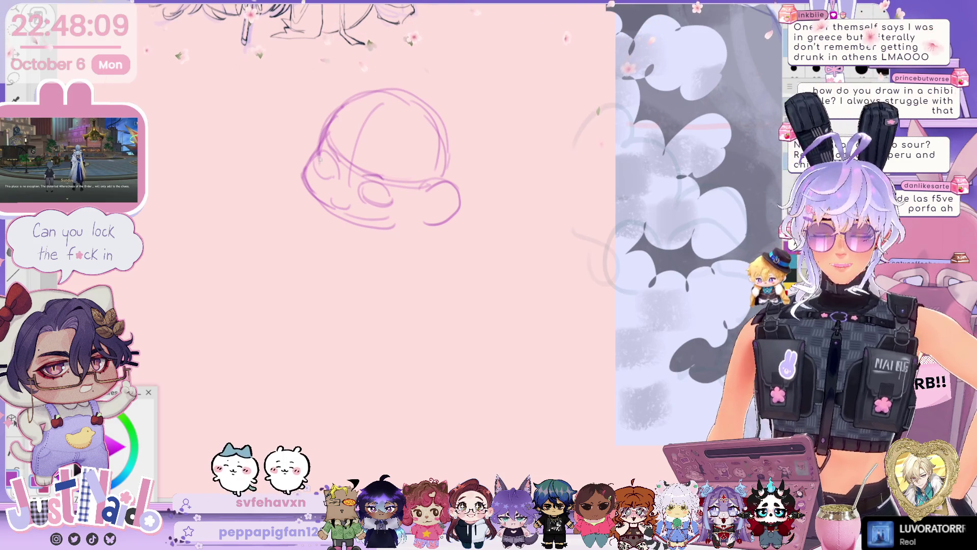
Step: Widen the head outline with outer arcs on the left, top and right
left_click_drag(380, 80, 321, 128)
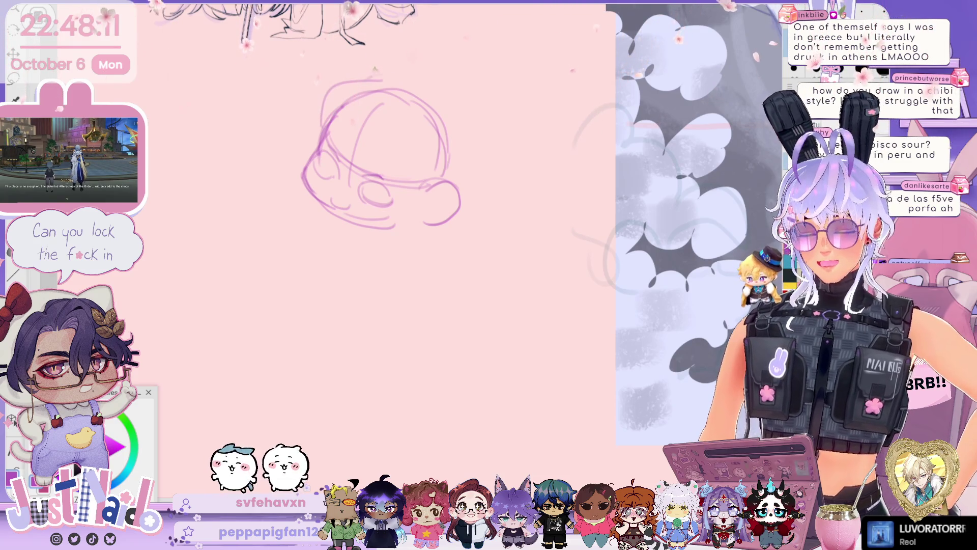
left_click_drag(400, 76, 443, 99)
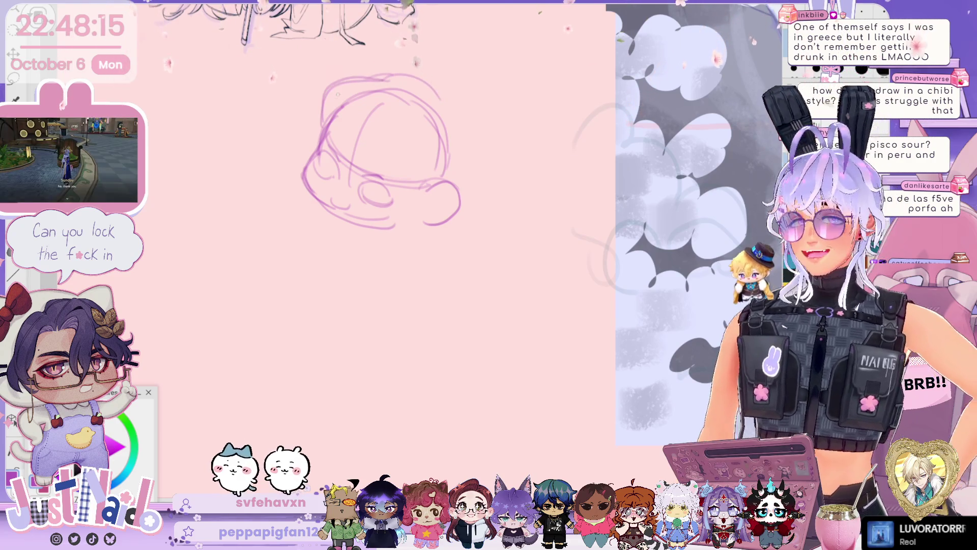
left_click_drag(332, 86, 313, 127)
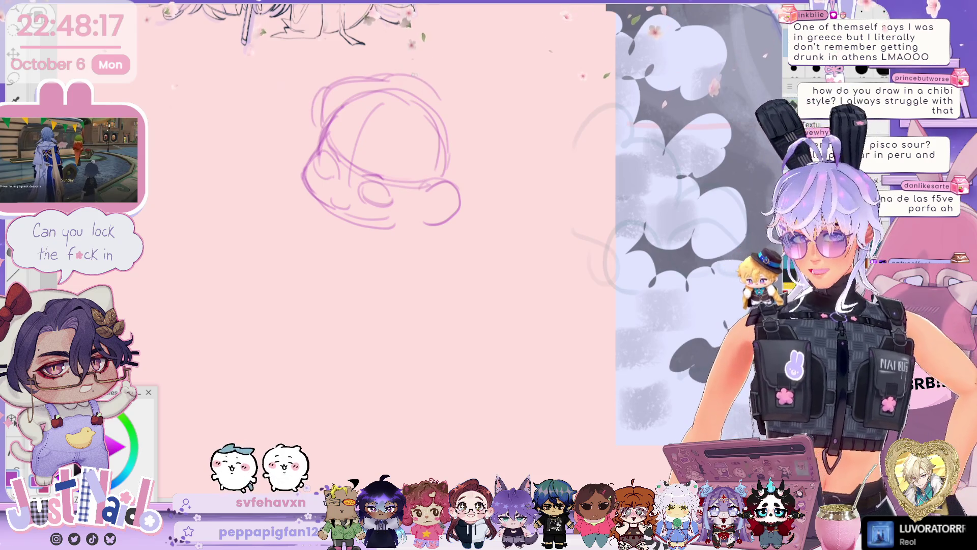
left_click_drag(418, 75, 461, 196)
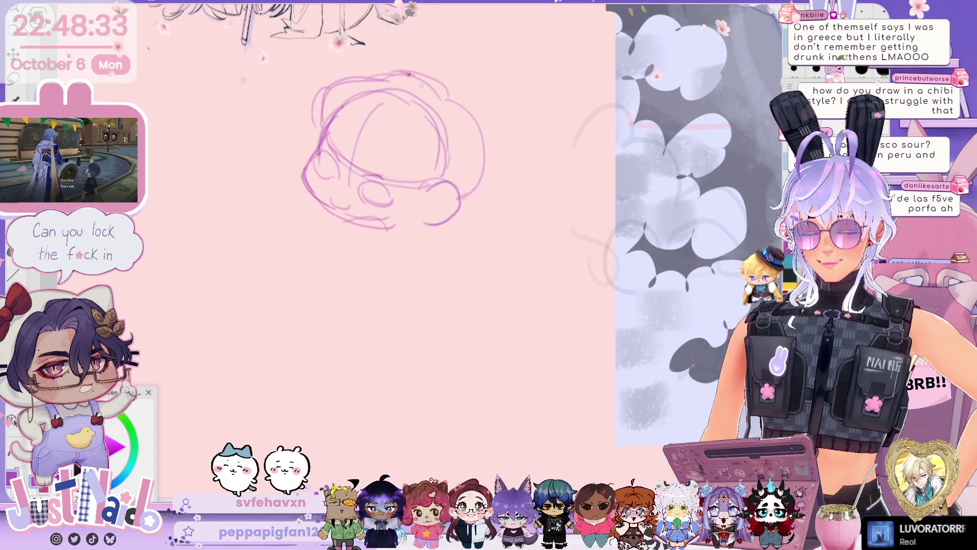
Step: Sketch the chibi's rounded body with neck, both sides and a curved base line
left_click_drag(352, 349, 380, 355)
left_click_drag(319, 332, 428, 348)
left_click_drag(381, 224, 331, 249)
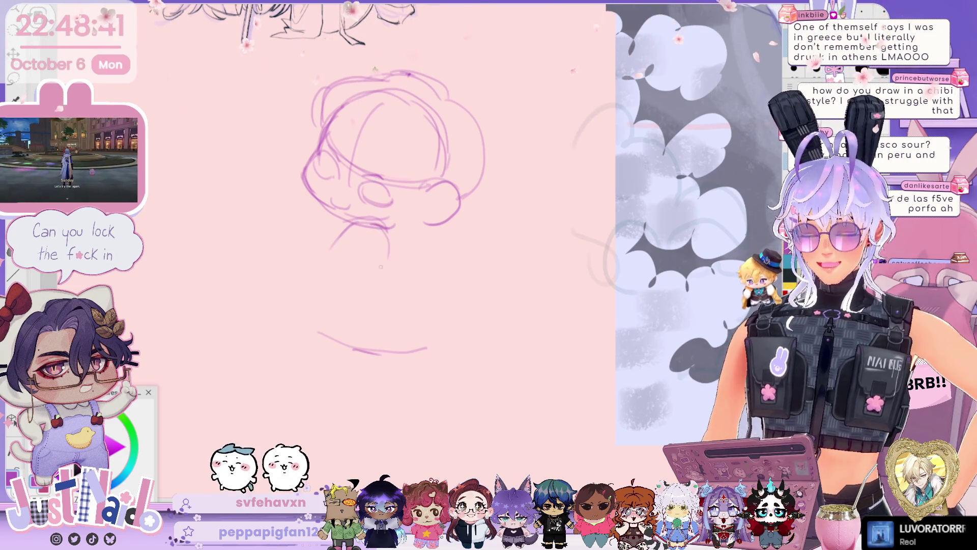
left_click_drag(385, 230, 393, 274)
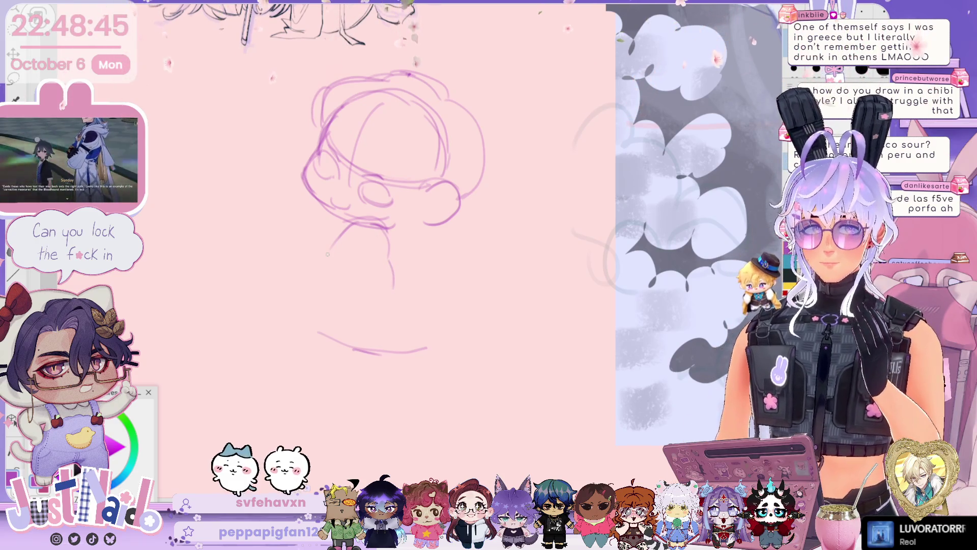
left_click_drag(333, 247, 318, 315)
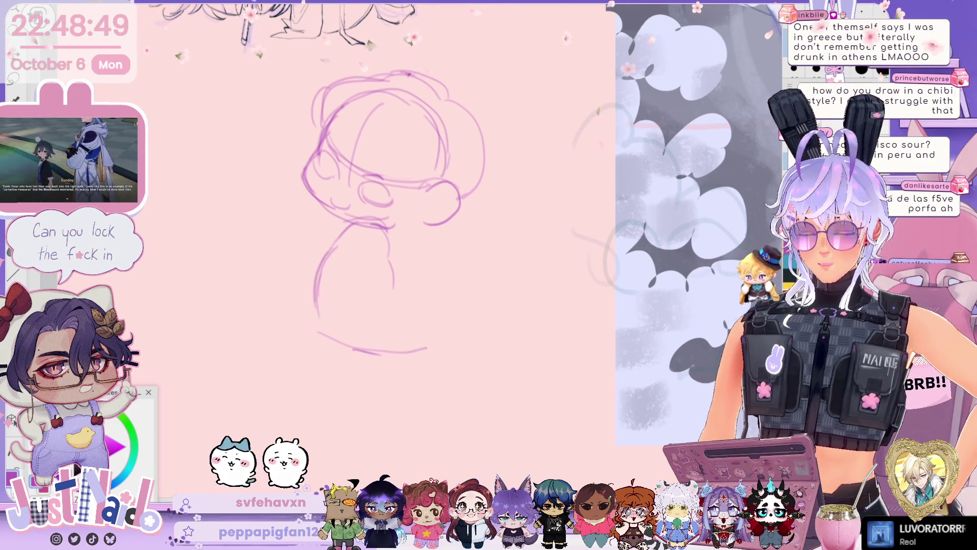
mouse_move(329, 283)
left_mouse_down()
mouse_move(363, 303)
mouse_move(362, 350)
left_mouse_up()
left_click_drag(389, 228, 407, 266)
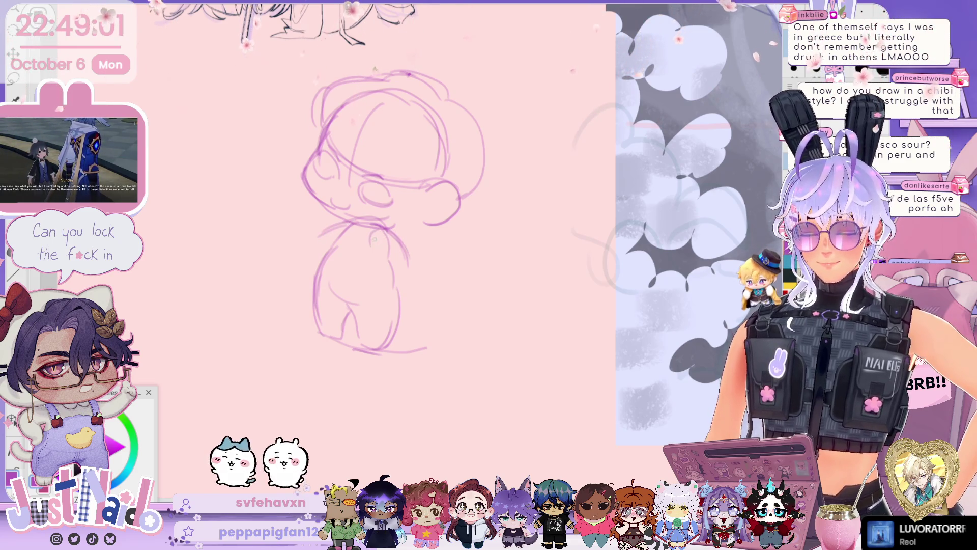
Step: Sketch both arms and the eye pupils, then draw an oval lasso around the chibi
left_click_drag(300, 255, 333, 226)
left_click_drag(392, 234, 420, 295)
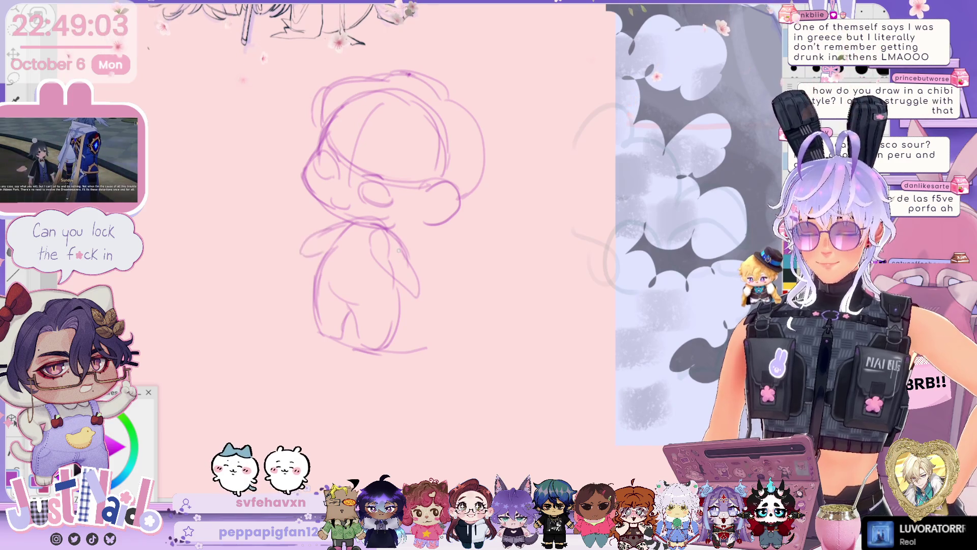
left_click_drag(403, 240, 421, 296)
left_click_drag(336, 226, 458, 221)
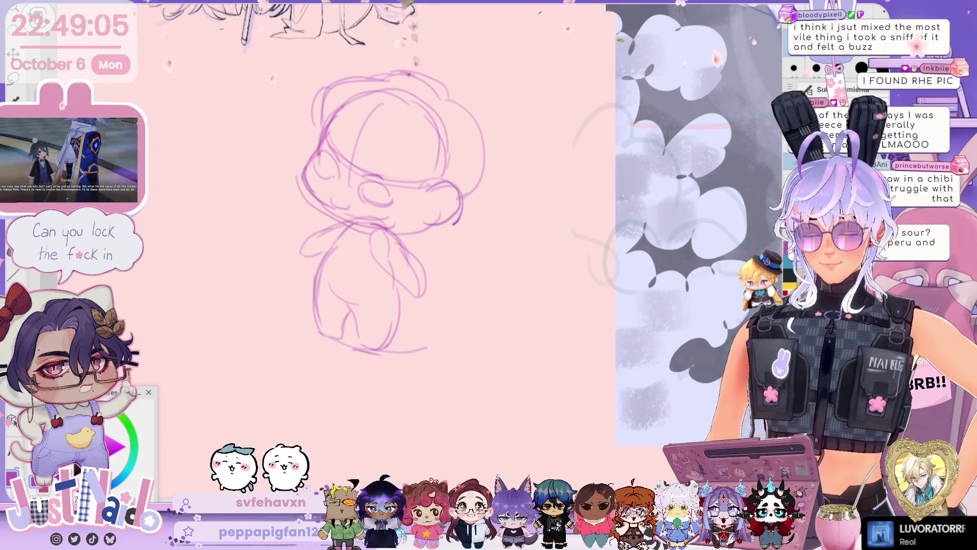
left_click_drag(320, 159, 380, 196)
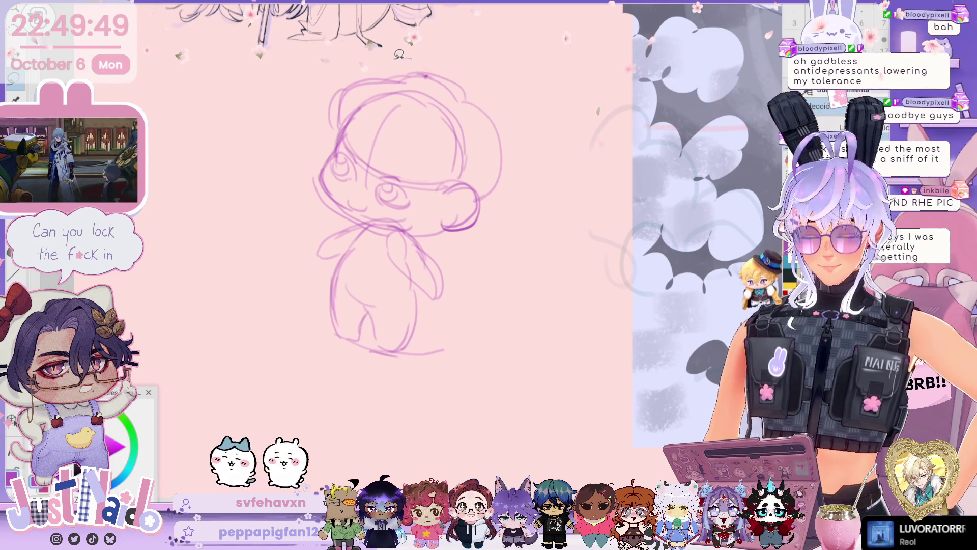
mouse_move(364, 60)
left_mouse_down()
mouse_move(292, 109)
mouse_move(279, 314)
mouse_move(473, 367)
mouse_move(532, 262)
left_mouse_up()
mouse_move(540, 204)
left_mouse_down()
mouse_move(465, 61)
mouse_move(411, 59)
left_mouse_up()
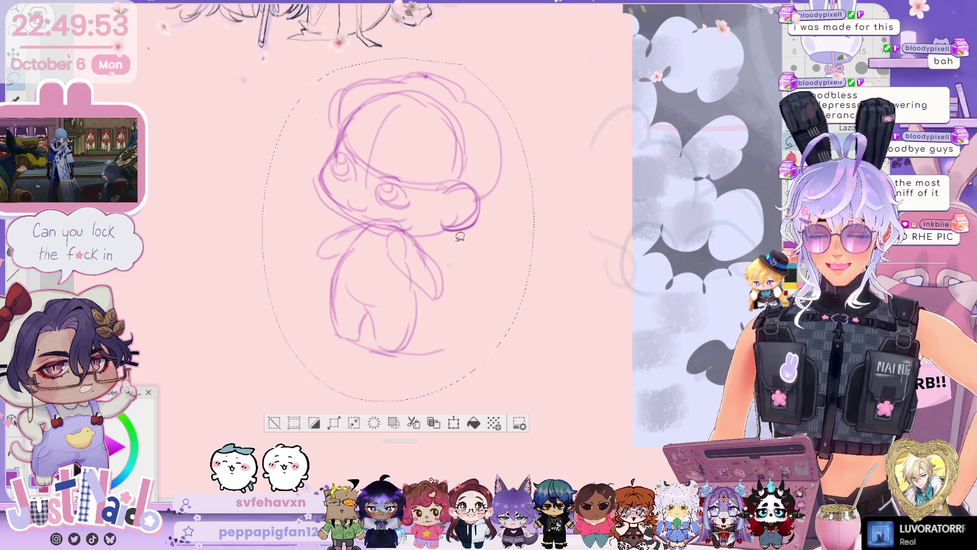
Step: Pan to the seated girl drawing, flip the canvas horizontally and rotate it toward her raised hand
scroll(409, 407, "up", 10)
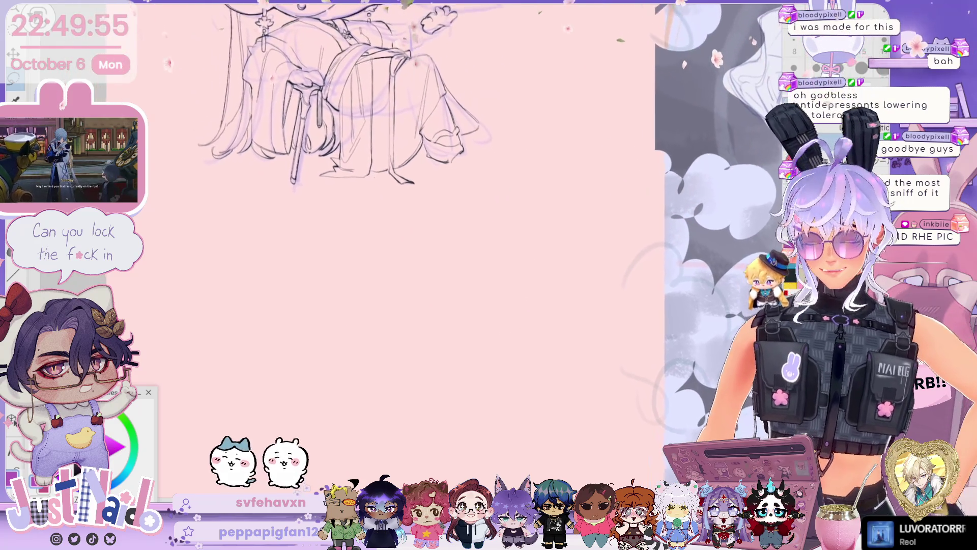
left_click_drag(434, 202, 457, 292)
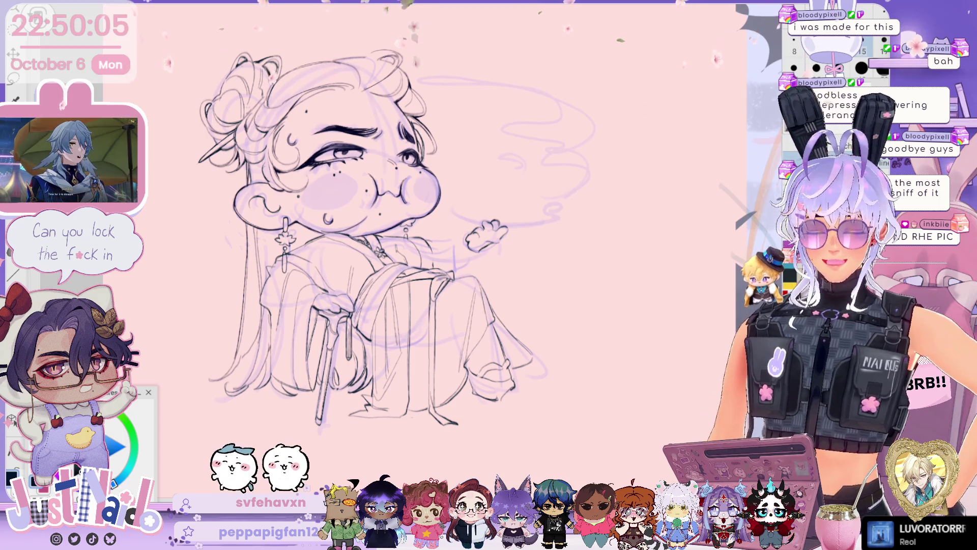
key("h")
scroll(438, 239, "up", 5)
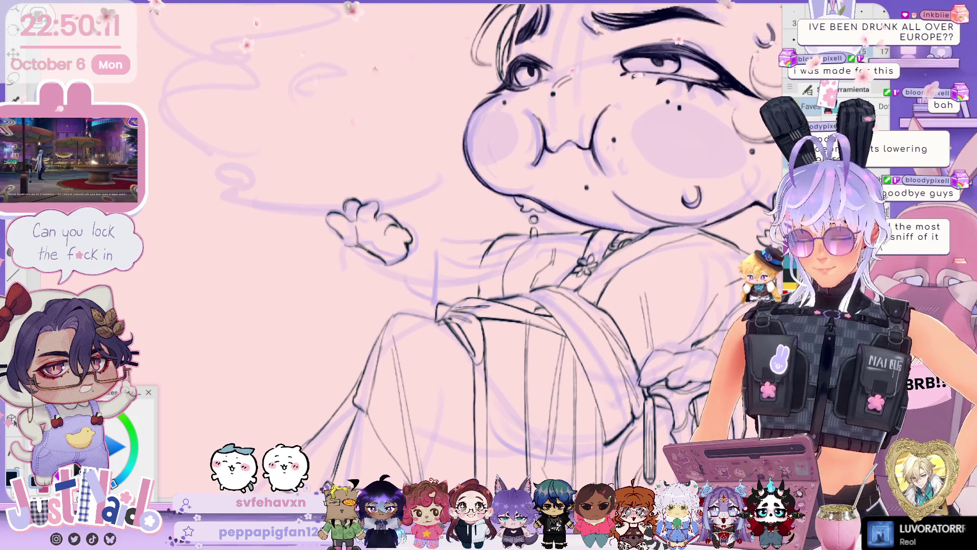
scroll(458, 250, "down", 2)
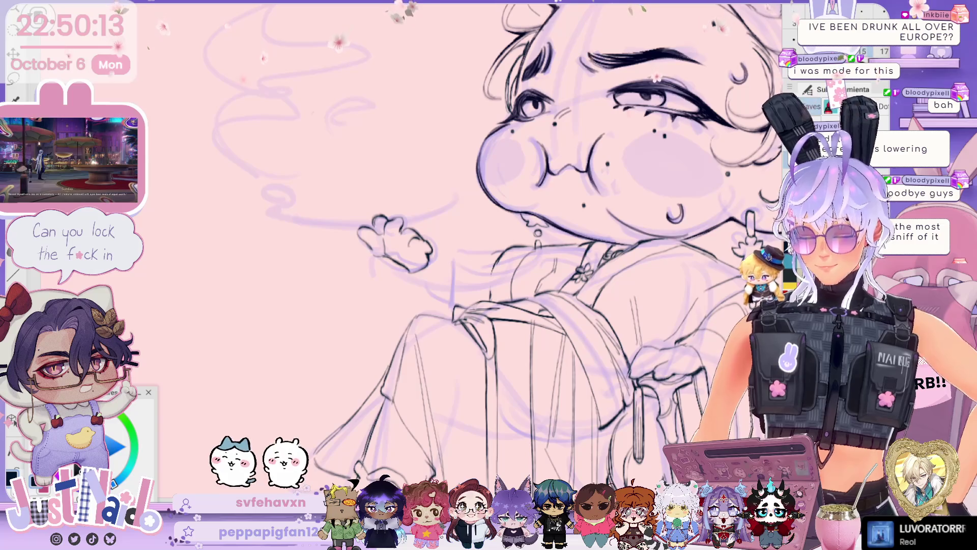
left_click_drag(509, 254, 168, 234)
mouse_move(540, 249)
left_mouse_down()
mouse_move(528, 191)
mouse_move(495, 142)
mouse_move(446, 108)
mouse_move(387, 96)
left_mouse_up()
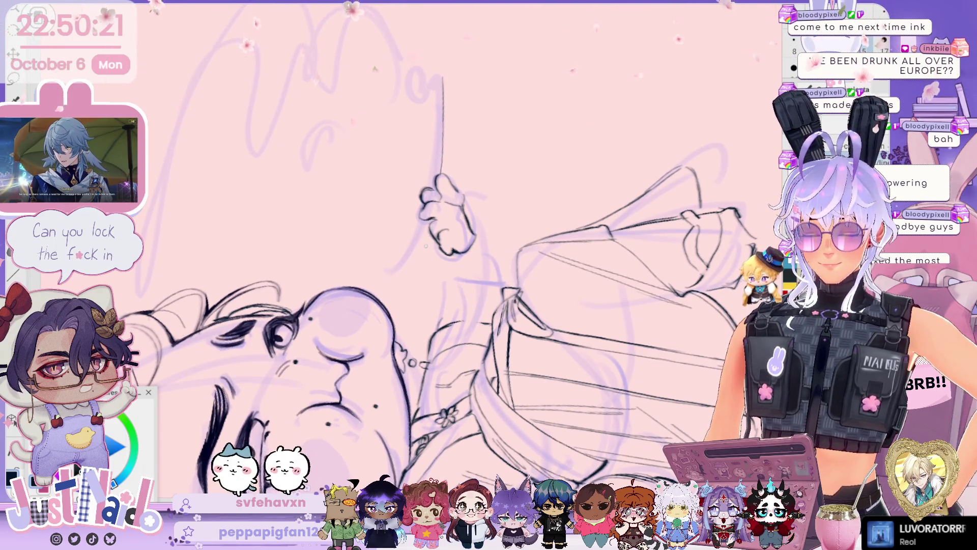
Step: Ink a long thin pipe stem ending in a small bowl in the girl's raised hand
left_click_drag(427, 229, 410, 293)
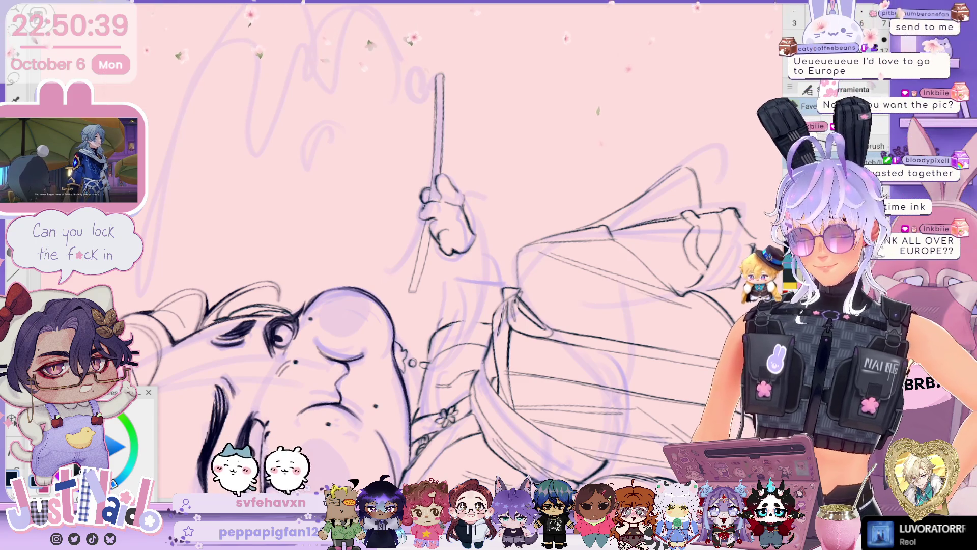
mouse_move(407, 153)
left_mouse_down()
mouse_move(458, 173)
mouse_move(493, 208)
mouse_move(507, 254)
left_mouse_up()
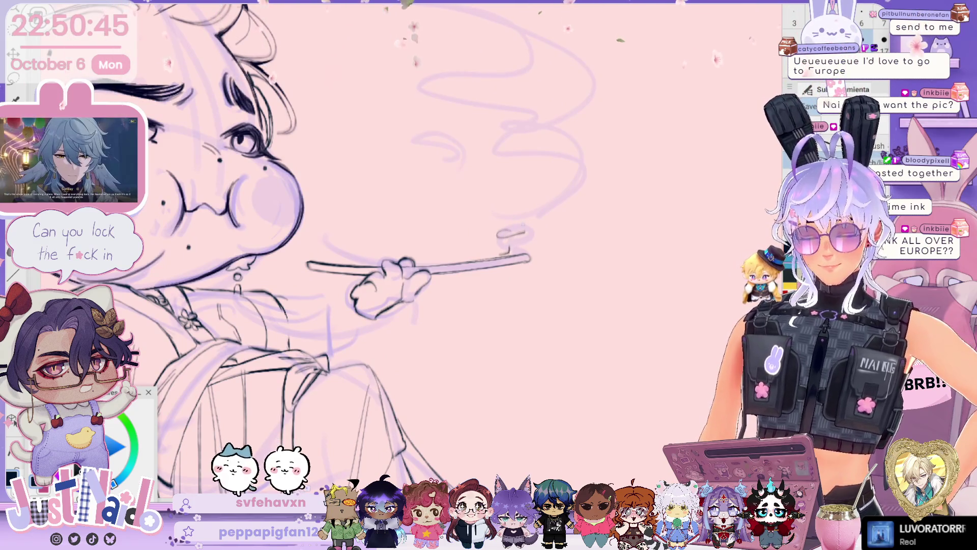
mouse_move(407, 255)
left_mouse_down()
mouse_move(387, 234)
mouse_move(442, 214)
left_mouse_up()
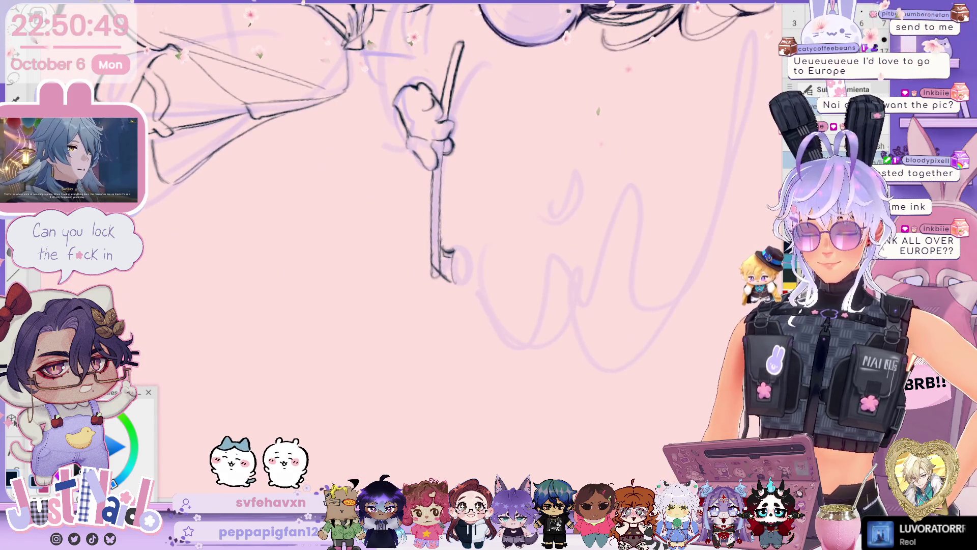
left_click_drag(453, 254, 454, 288)
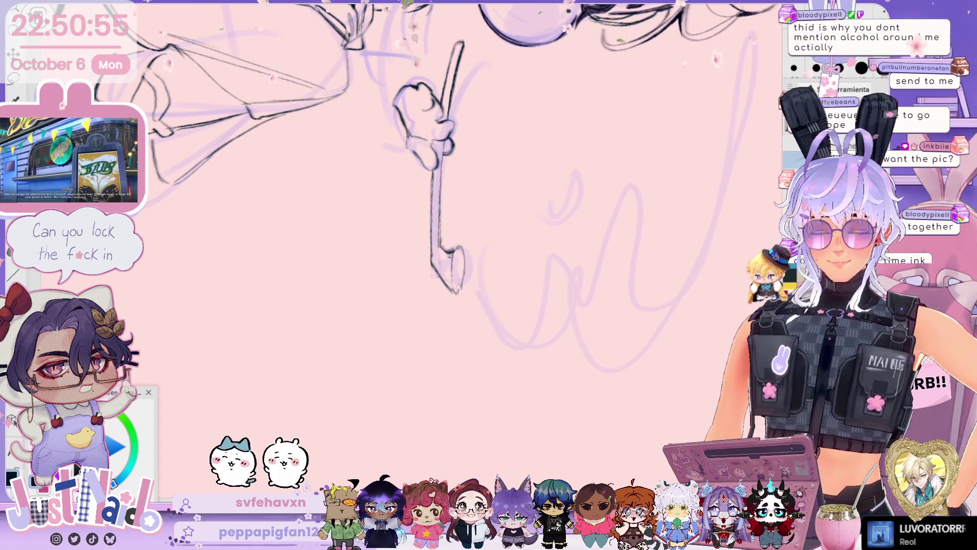
mouse_move(452, 247)
left_mouse_down()
mouse_move(461, 293)
mouse_move(453, 257)
left_mouse_up()
left_click_drag(429, 200, 440, 207)
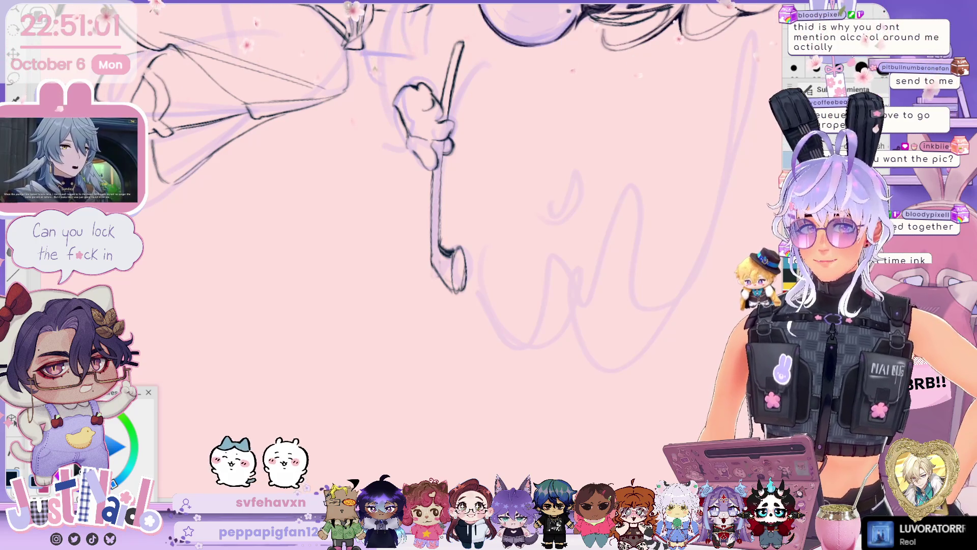
left_click_drag(438, 204, 320, 241)
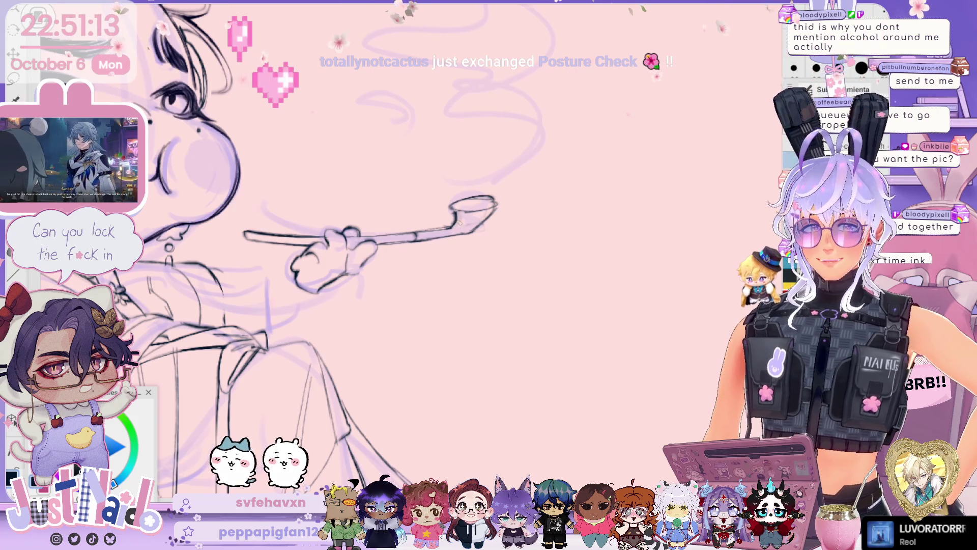
left_click_drag(447, 211, 458, 193)
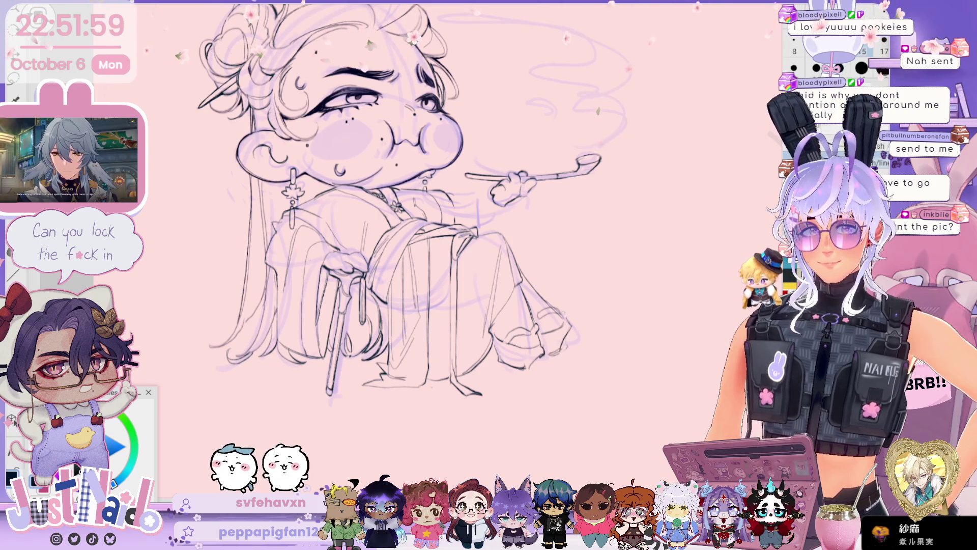
mouse_move(638, 338)
left_mouse_down()
mouse_move(648, 329)
mouse_move(639, 331)
left_mouse_up()
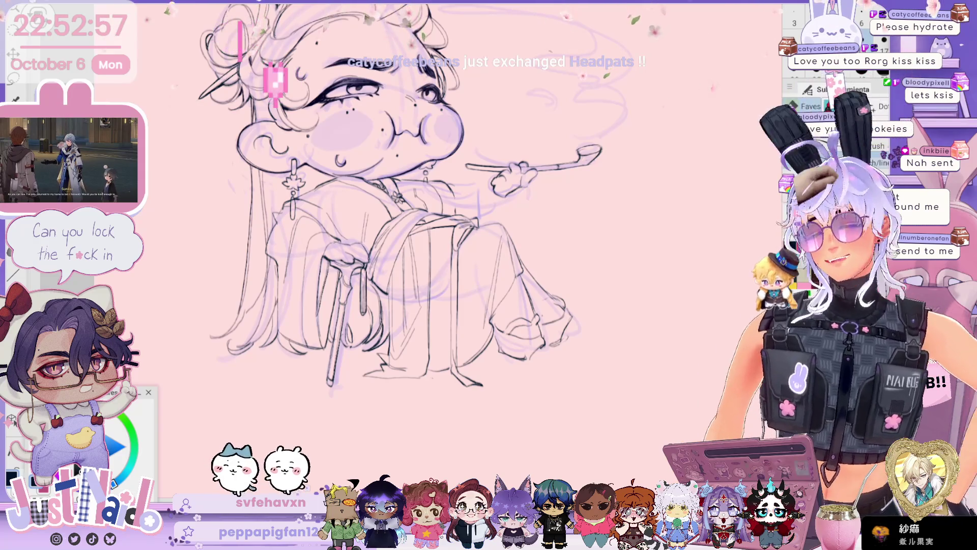
scroll(599, 168, "up", 1)
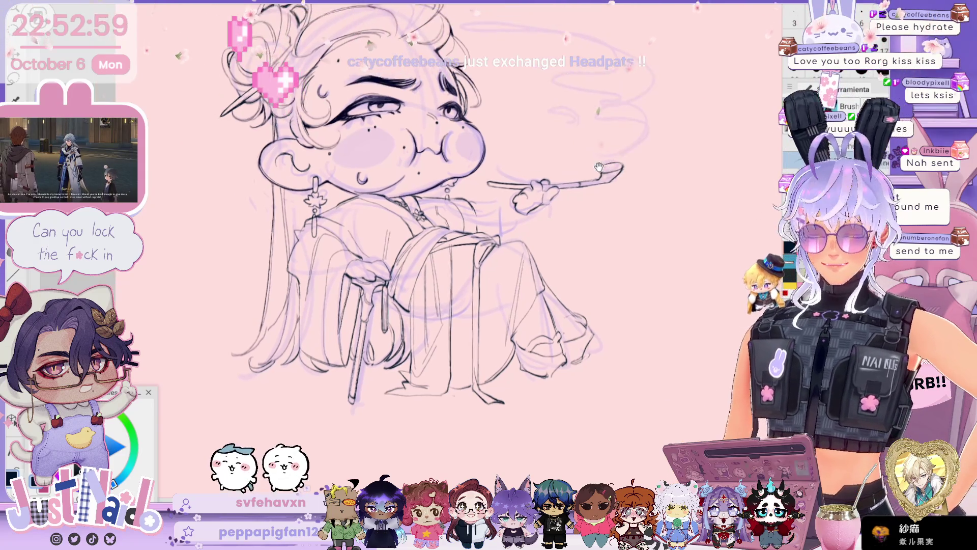
scroll(599, 168, "up", 3)
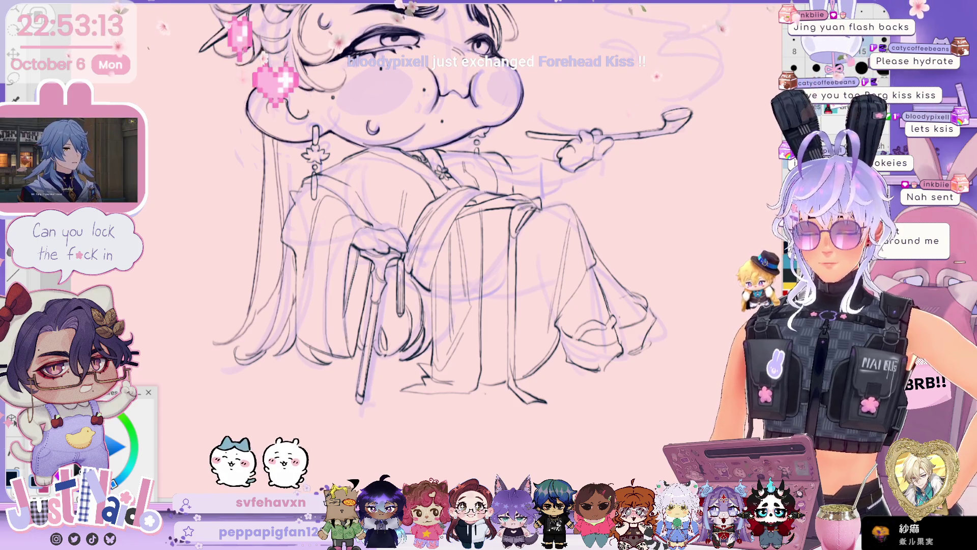
key("-")
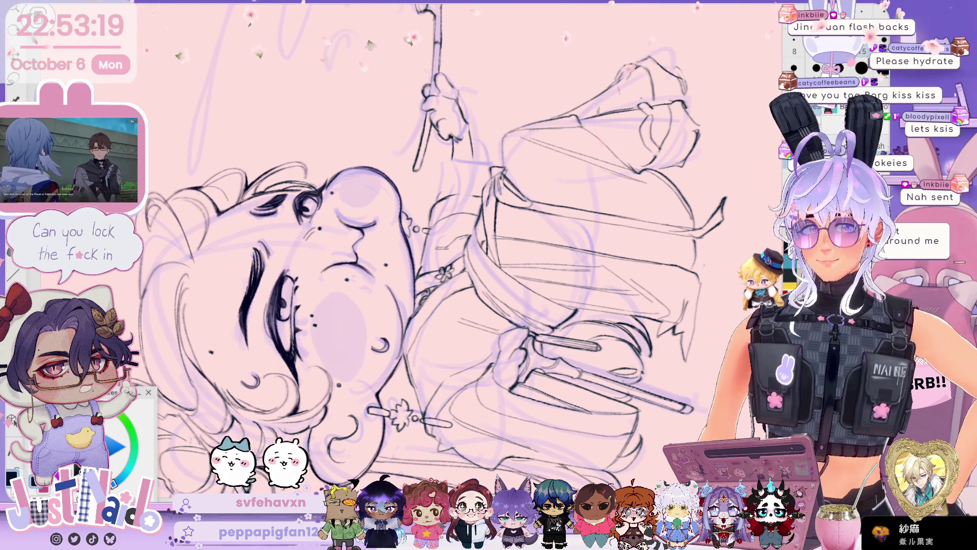
key("Delete")
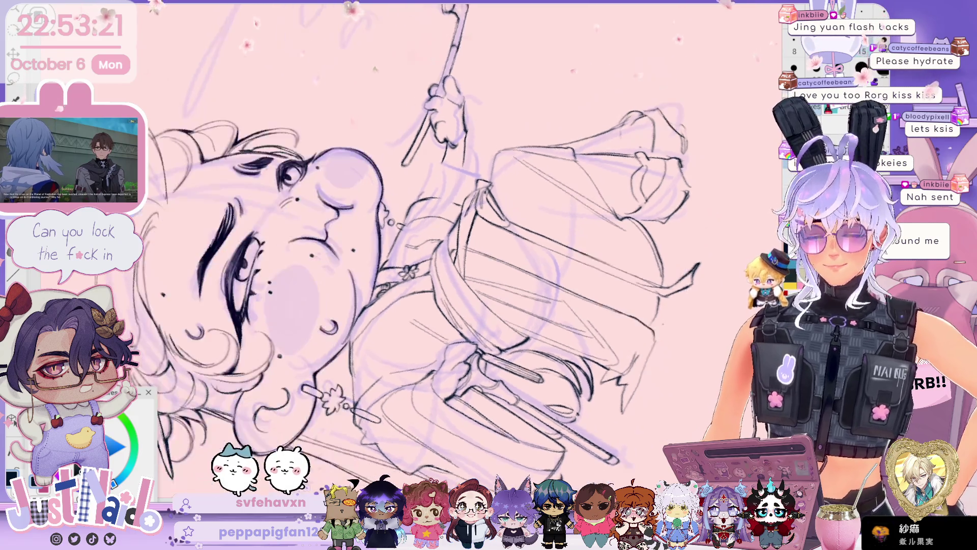
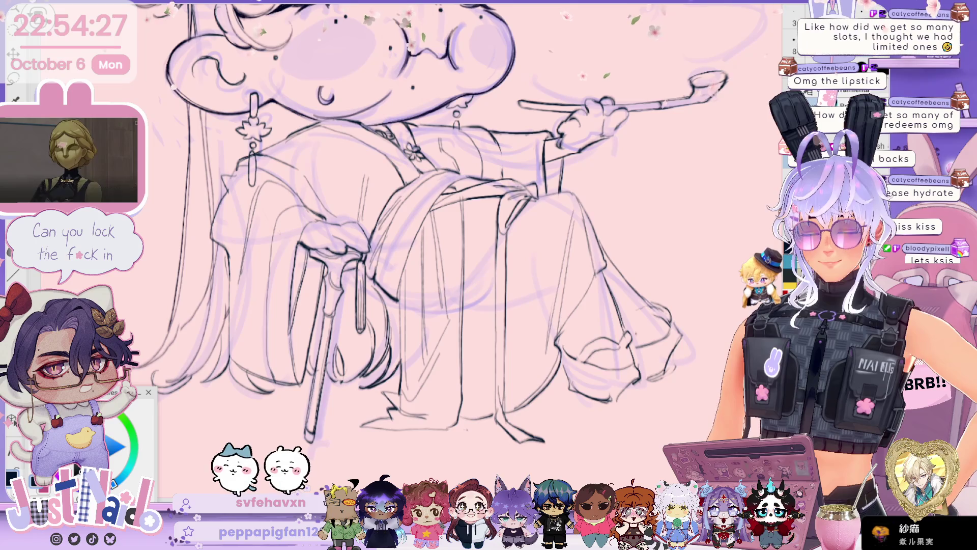
Step: Inspect the chibi from several angles and ink a line along the top of a smoke curl
scroll(437, 229, "down", 3)
scroll(438, 229, "up", 3)
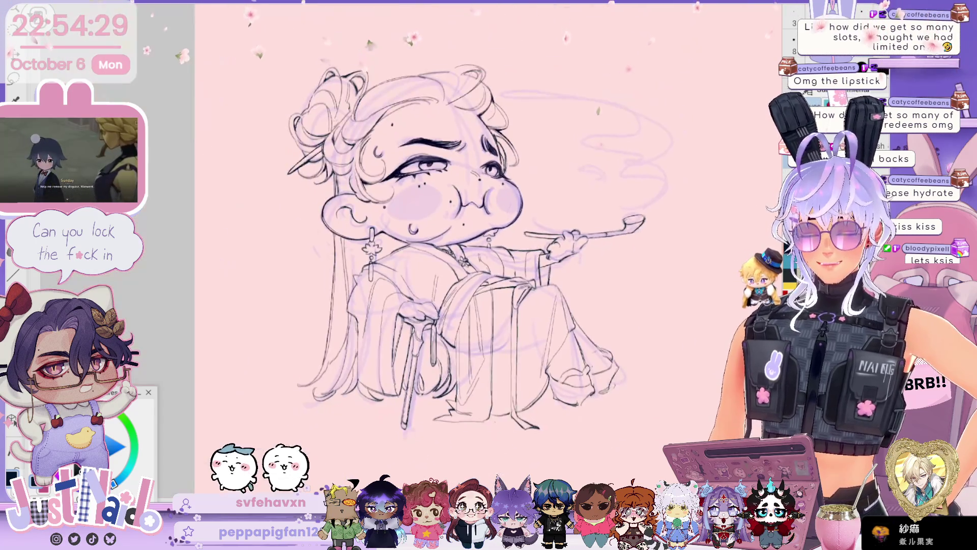
scroll(397, 250, "down", 2)
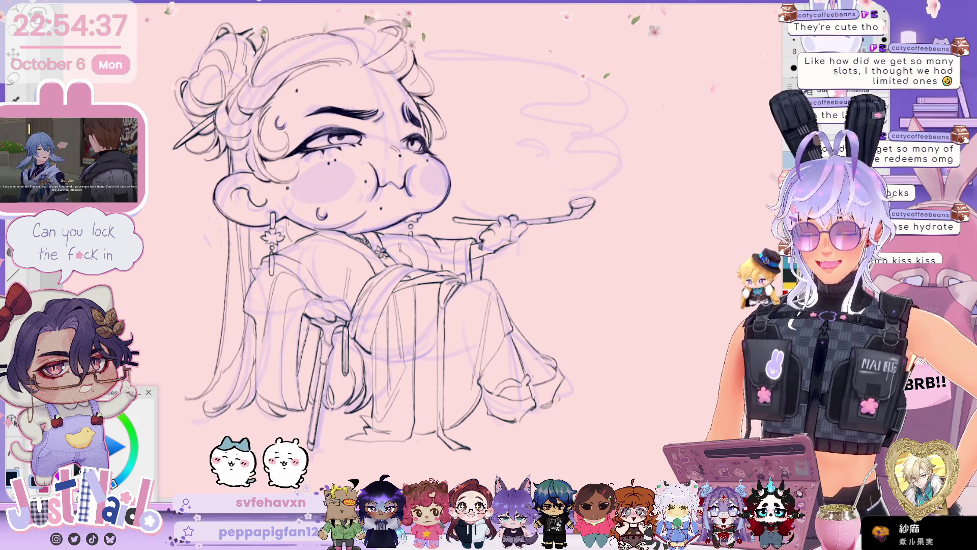
mouse_move(397, 250)
left_mouse_down()
mouse_move(434, 166)
mouse_move(443, 224)
left_mouse_up()
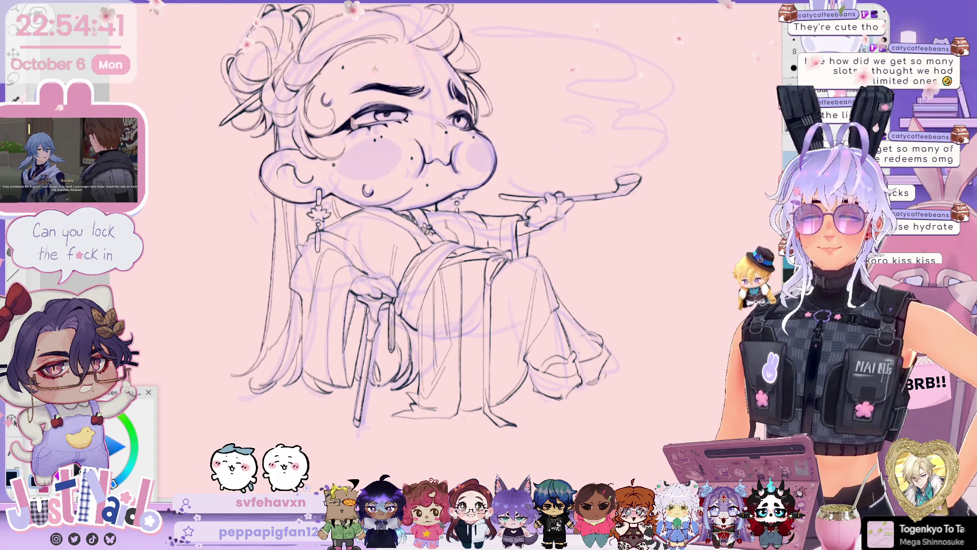
scroll(397, 229, "down", 2)
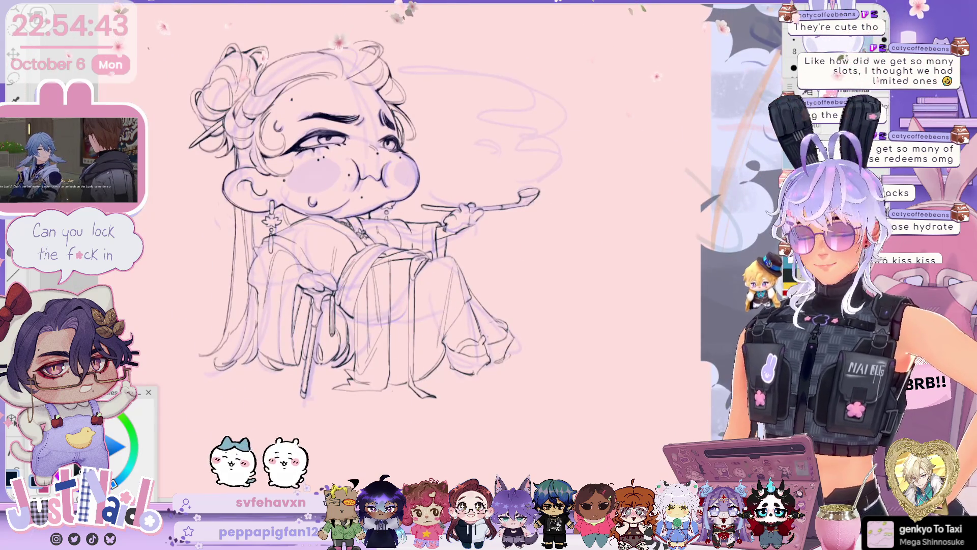
scroll(336, 356, "up", 3)
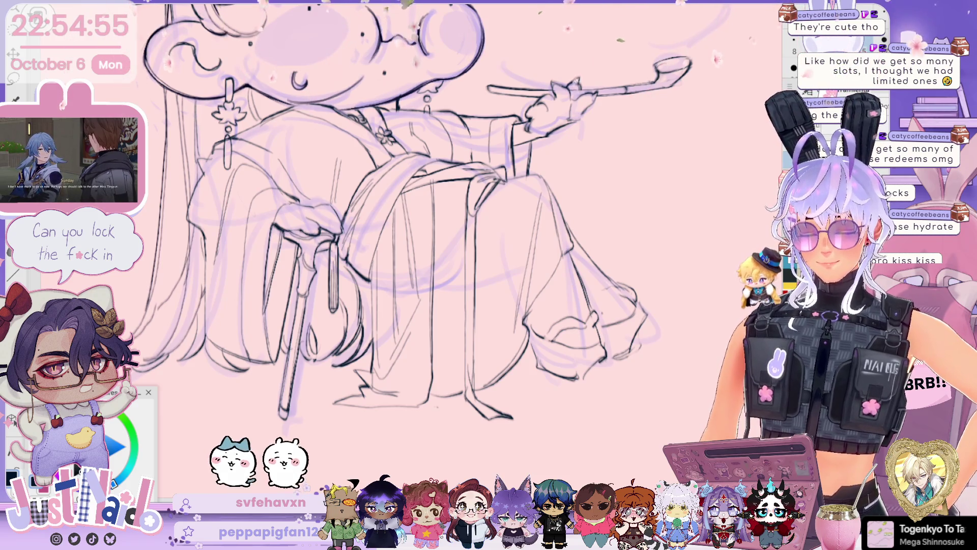
left_click_drag(583, 143, 639, 100)
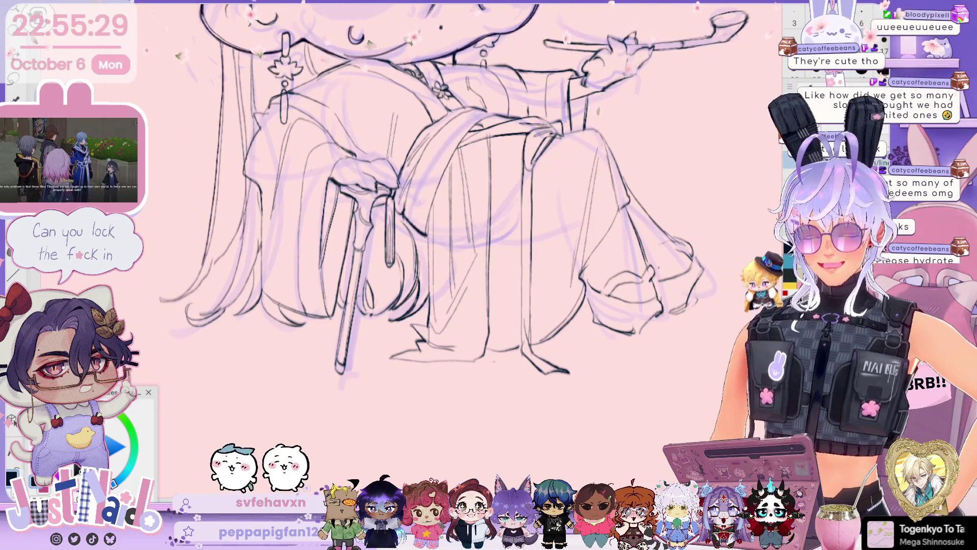
scroll(443, 203, "up", 3)
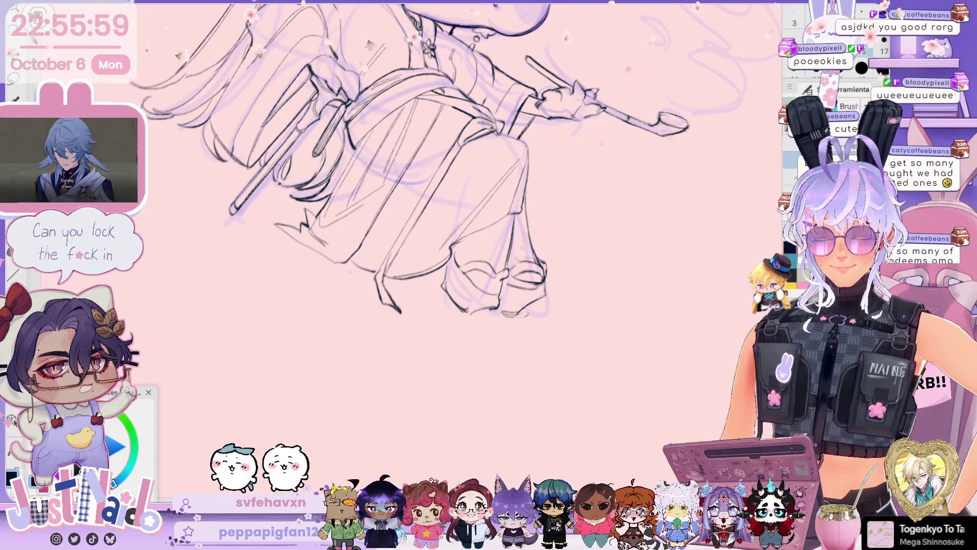
mouse_move(356, 203)
left_mouse_down()
mouse_move(306, 331)
mouse_move(313, 325)
left_mouse_up()
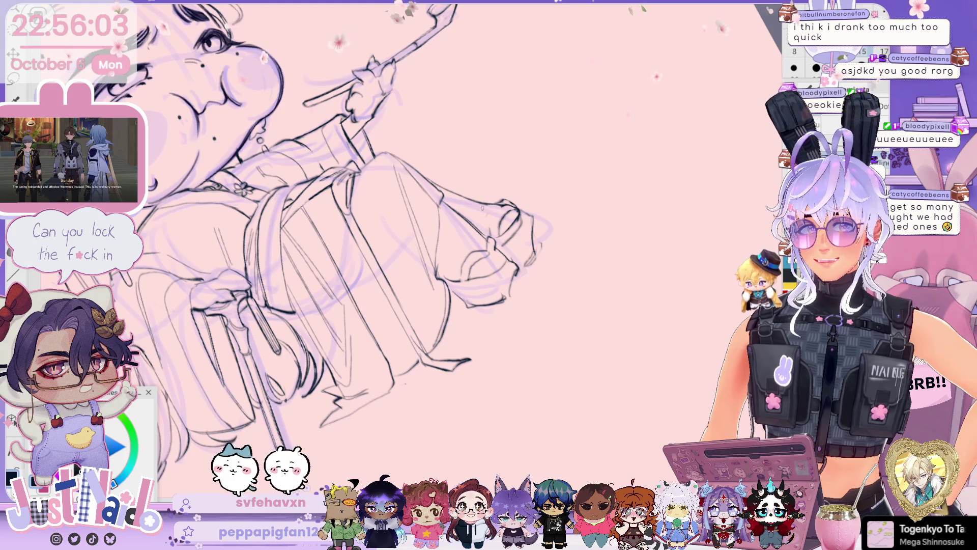
mouse_move(356, 357)
left_mouse_down()
mouse_move(346, 178)
mouse_move(339, 188)
left_mouse_up()
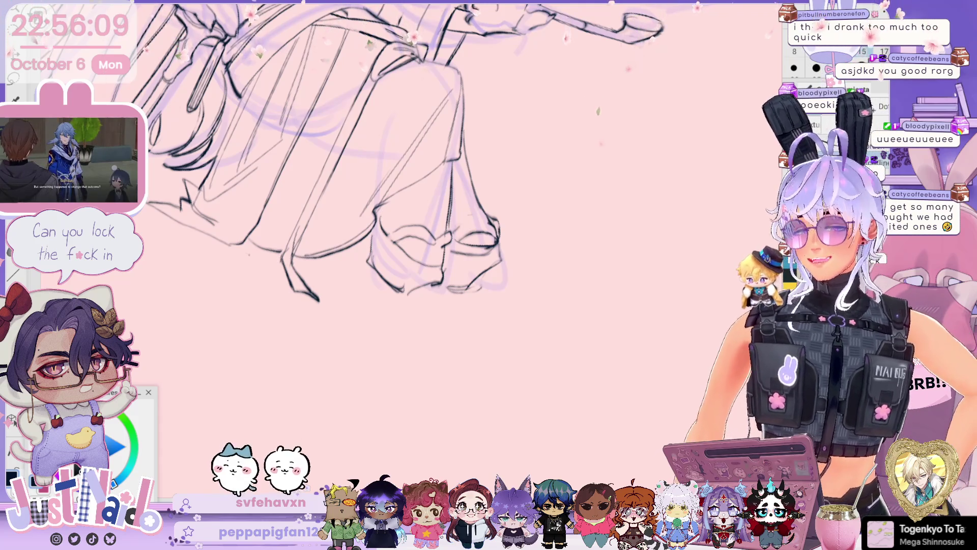
mouse_move(571, 227)
left_mouse_down()
mouse_move(601, 311)
mouse_move(634, 326)
mouse_move(499, 229)
left_mouse_up()
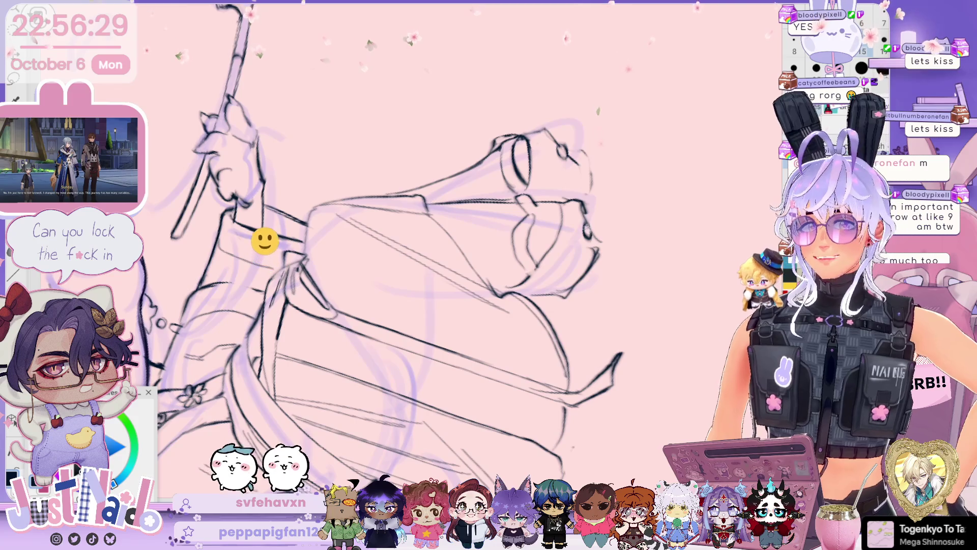
mouse_move(366, 254)
left_mouse_down()
mouse_move(336, 224)
mouse_move(386, 219)
left_mouse_up()
scroll(407, 203, "down", 4)
scroll(458, 255, "up", 3)
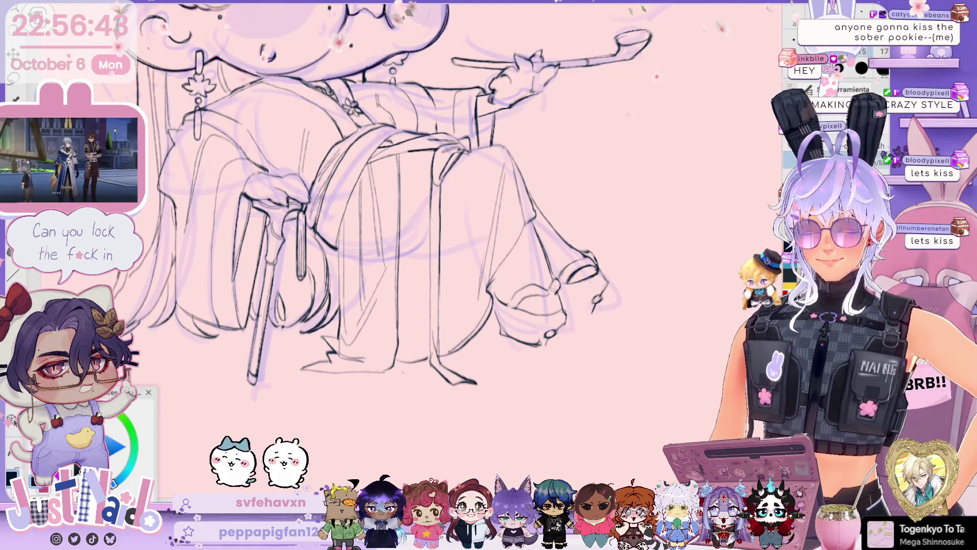
scroll(392, 198, "down", 1)
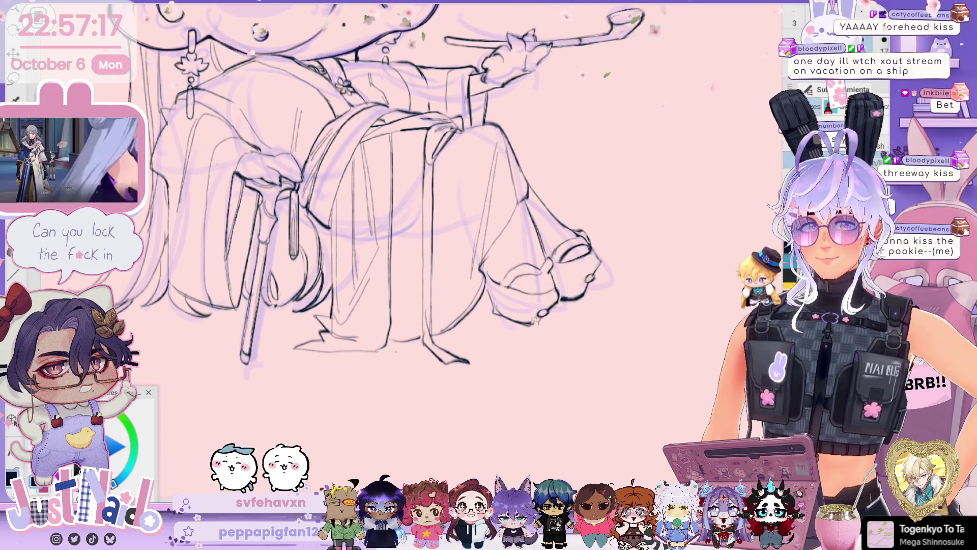
left_click_drag(559, 265, 458, 244)
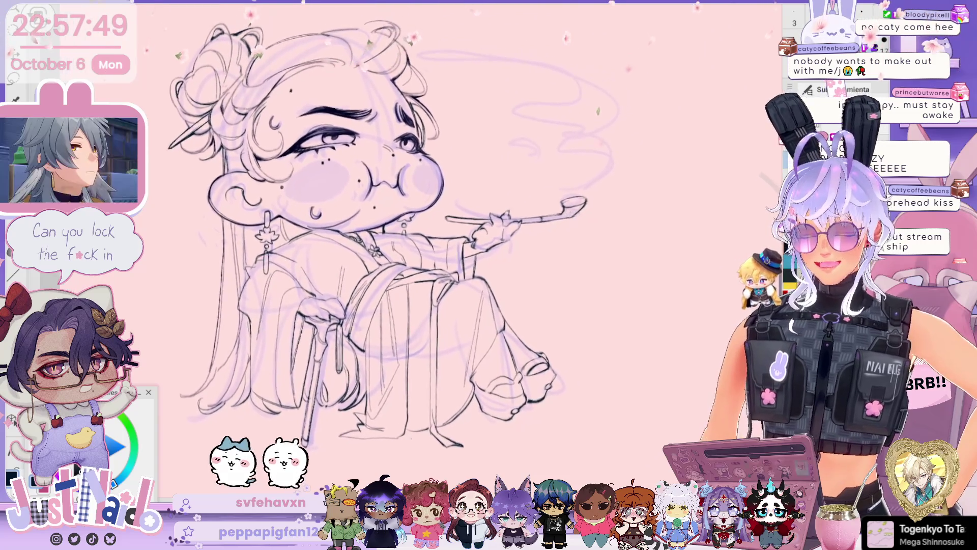
left_click_drag(543, 233, 537, 254)
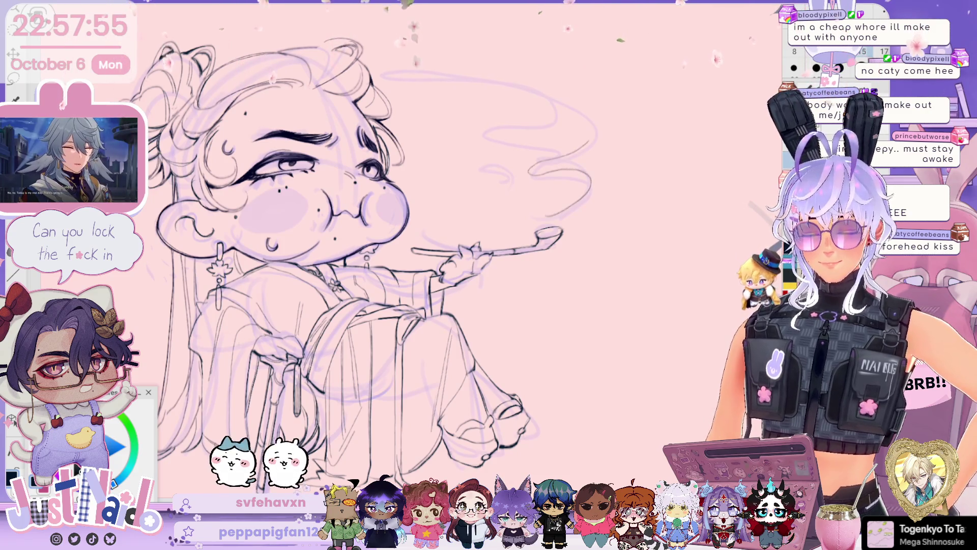
mouse_move(464, 76)
left_mouse_down()
mouse_move(570, 81)
mouse_move(490, 136)
mouse_move(588, 154)
left_mouse_up()
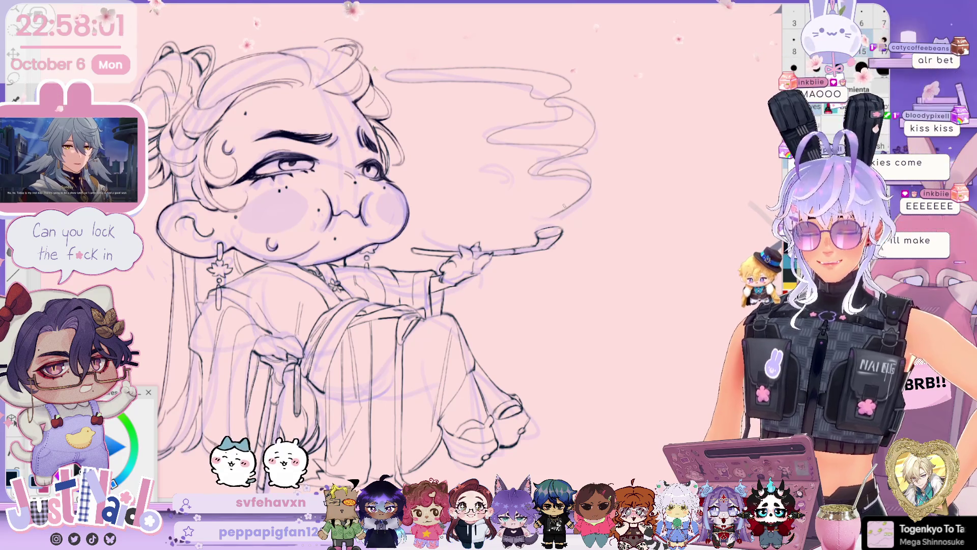
scroll(376, 244, "down", 1)
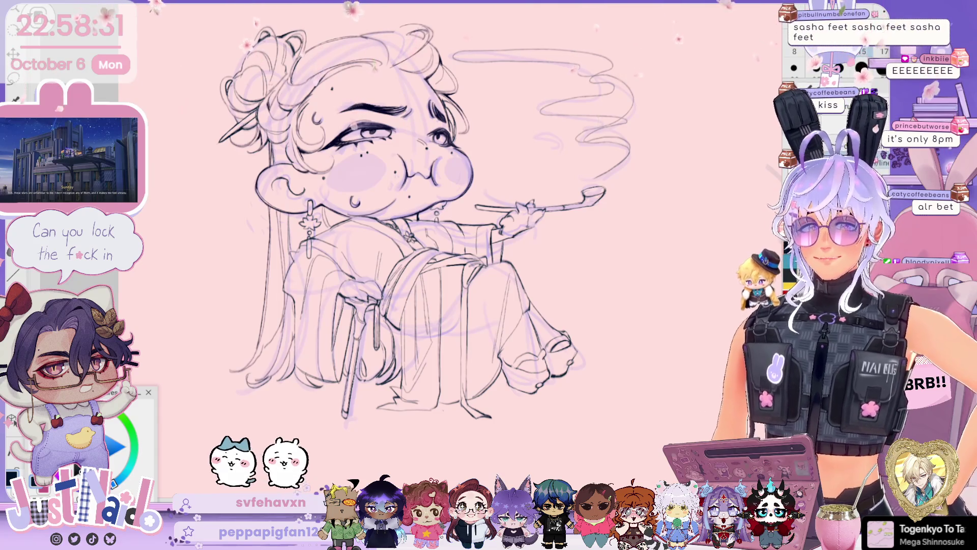
Step: Pan to blank canvas below the character and draw the first curved foot outline stroke
left_click_drag(645, 246, 604, 137)
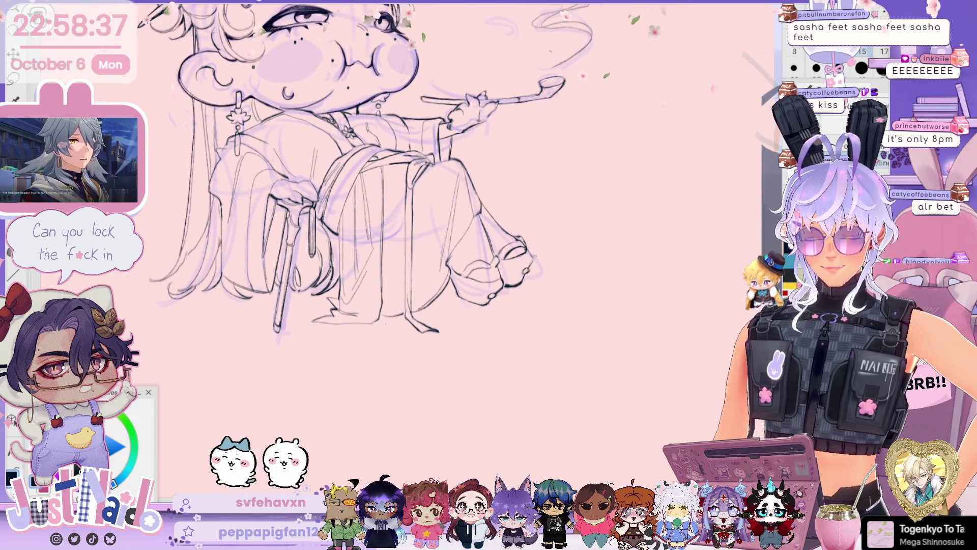
left_click_drag(605, 137, 482, 147)
mouse_move(479, 254)
left_mouse_down()
mouse_move(486, 148)
mouse_move(474, 23)
left_mouse_up()
mouse_move(429, 142)
left_mouse_down()
mouse_move(391, 261)
mouse_move(423, 278)
left_mouse_up()
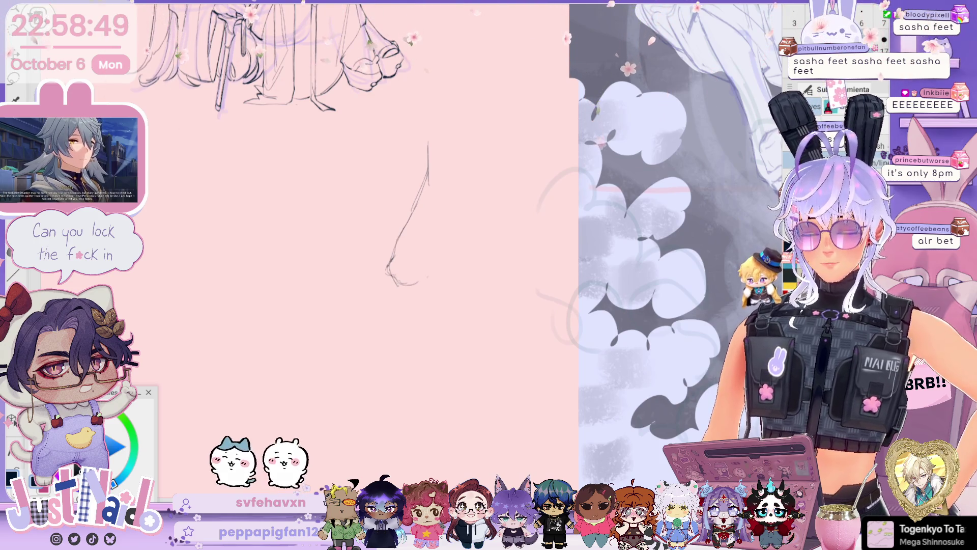
Step: Sketch the foot's toes, underside, ankle, heel and instep line running up the leg
left_click_drag(428, 262, 454, 249)
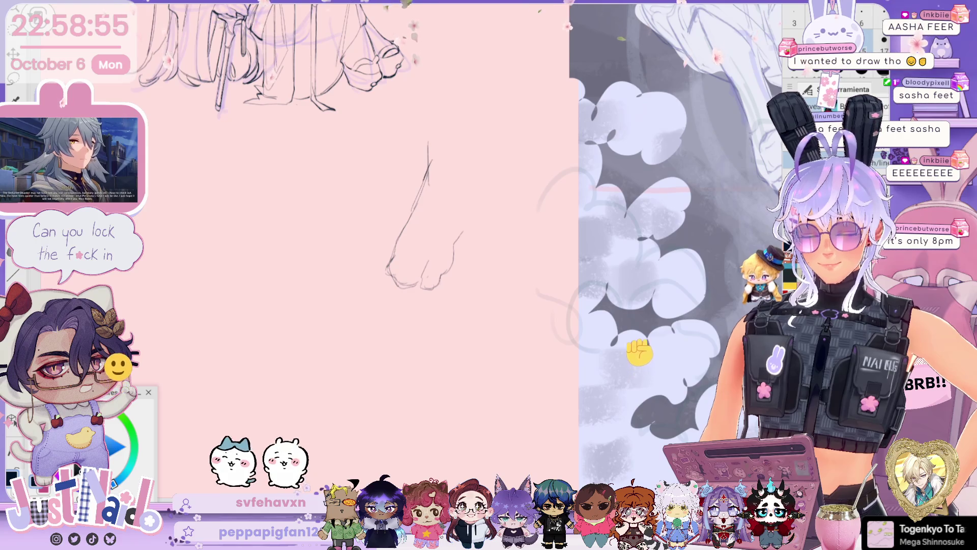
left_click_drag(430, 130, 429, 170)
left_click_drag(464, 123, 474, 206)
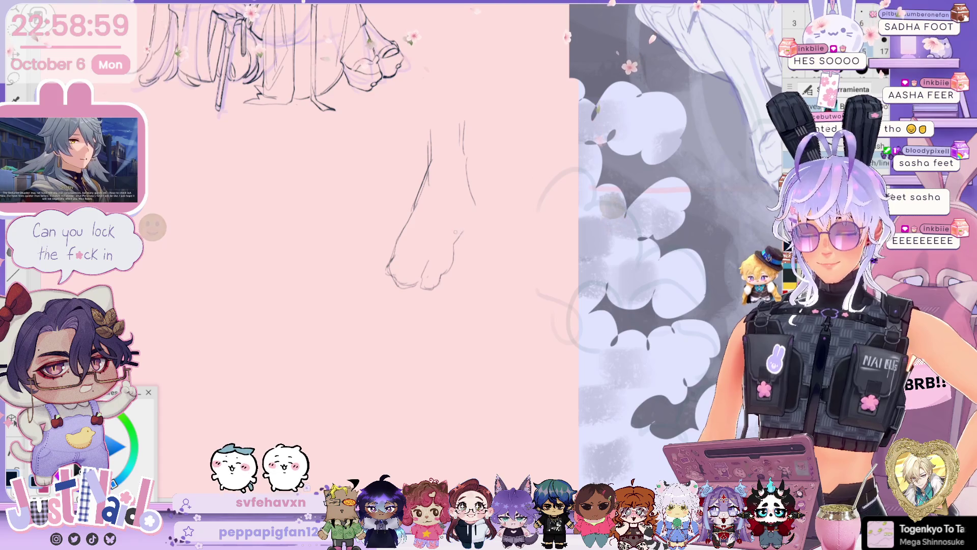
left_click_drag(471, 113, 482, 206)
left_click_drag(469, 135, 486, 198)
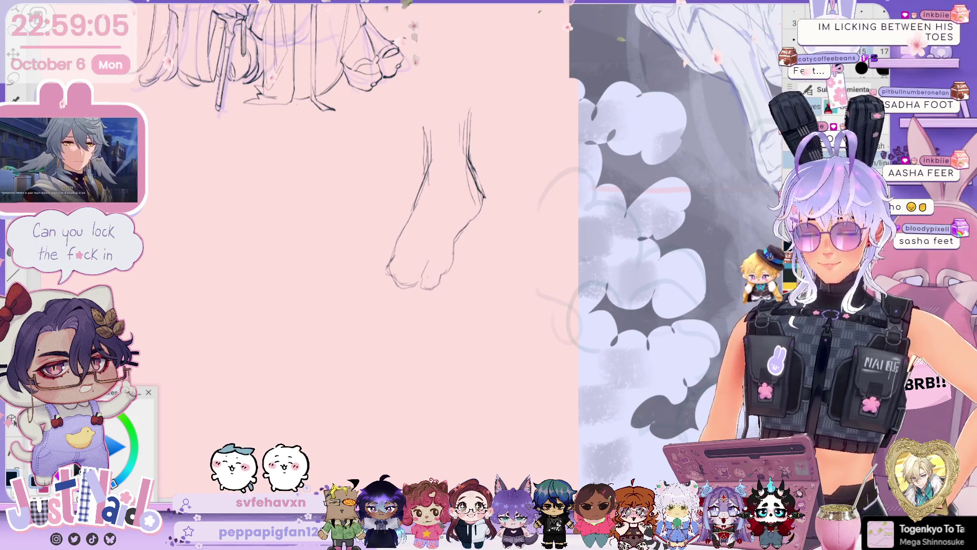
left_click_drag(430, 130, 426, 168)
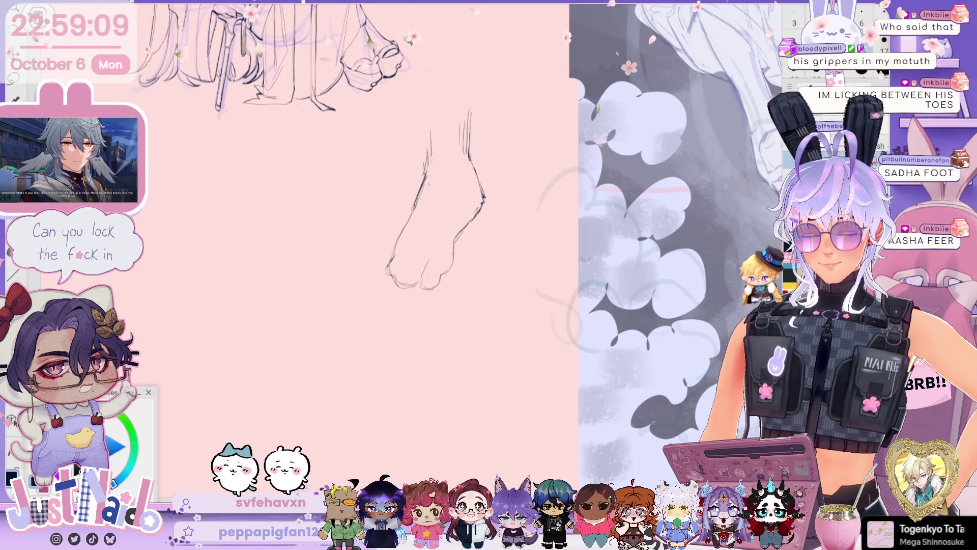
left_click_drag(428, 168, 440, 155)
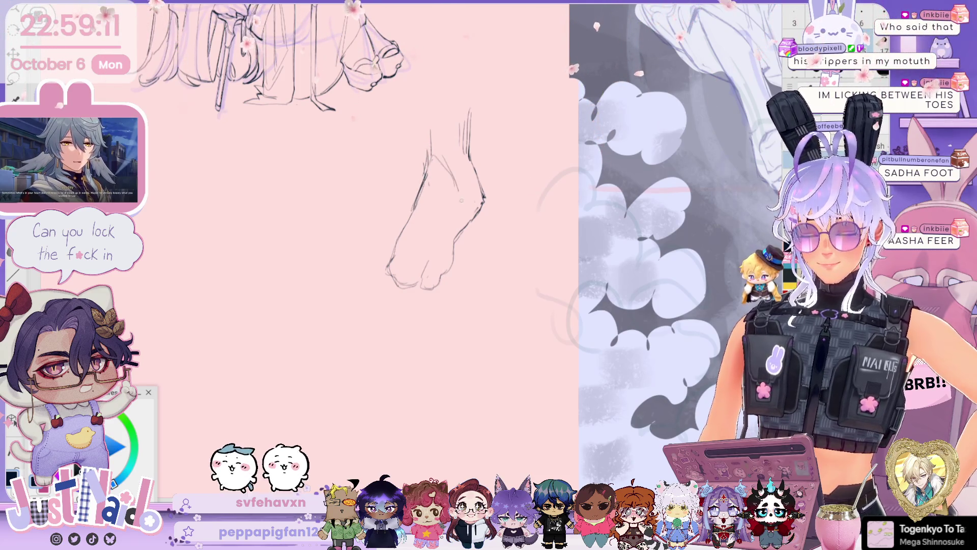
left_click_drag(426, 104, 433, 150)
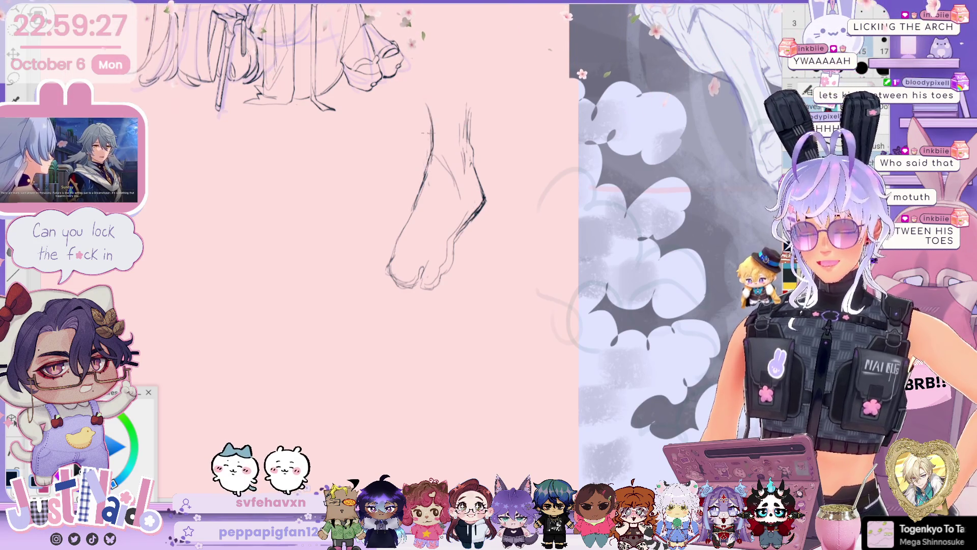
Step: Add an arrow pointing to the foot and a handwritten name label beneath it
left_click_drag(412, 324, 406, 336)
left_click_drag(420, 325, 424, 334)
left_click_drag(430, 325, 426, 335)
mouse_move(434, 318)
left_mouse_down()
mouse_move(437, 350)
mouse_move(452, 351)
left_mouse_up()
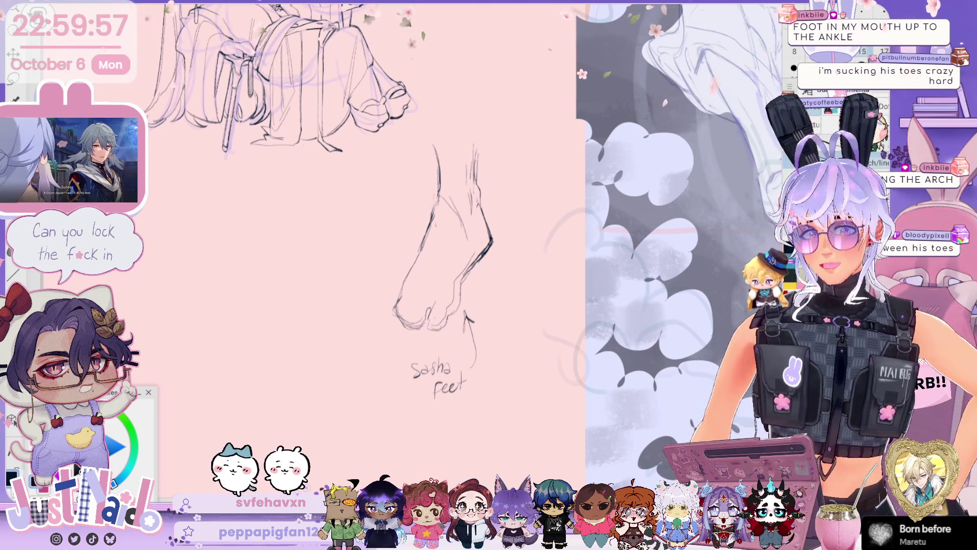
Step: Zoom in on the face and ink its left contour
left_click_drag(357, 254, 423, 338)
scroll(356, 204, "up", 2)
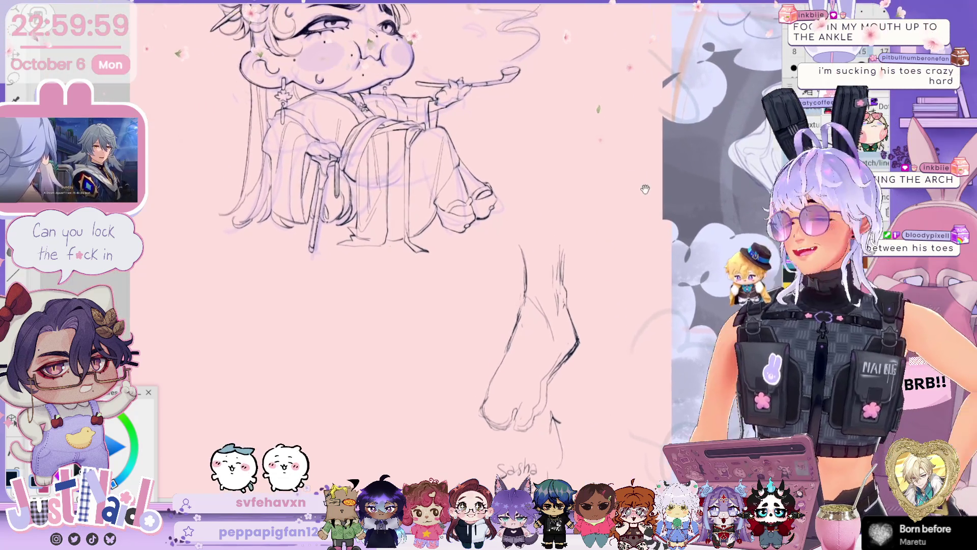
scroll(387, 229, "up", 2)
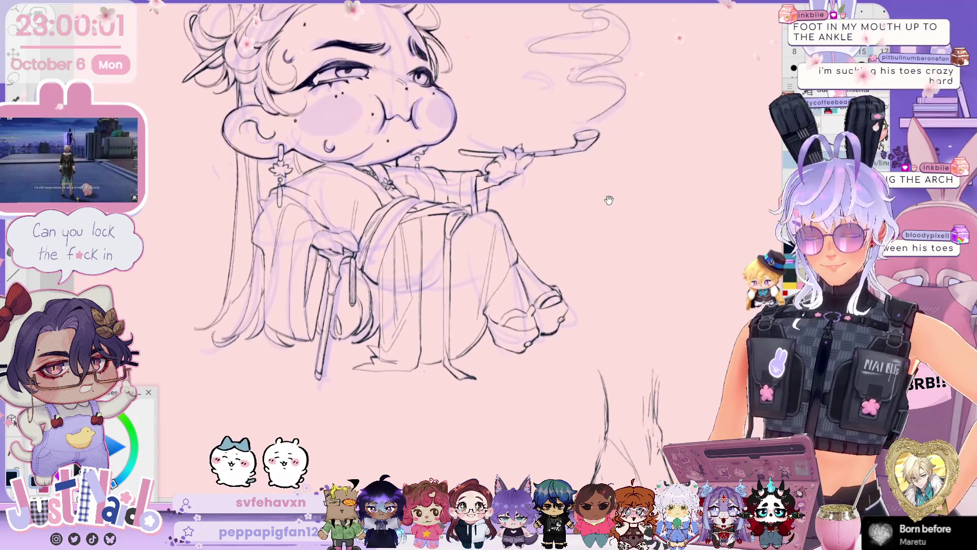
scroll(476, 97, "up", 3)
mouse_move(476, 97)
left_mouse_down()
mouse_move(392, 138)
mouse_move(351, 188)
left_mouse_up()
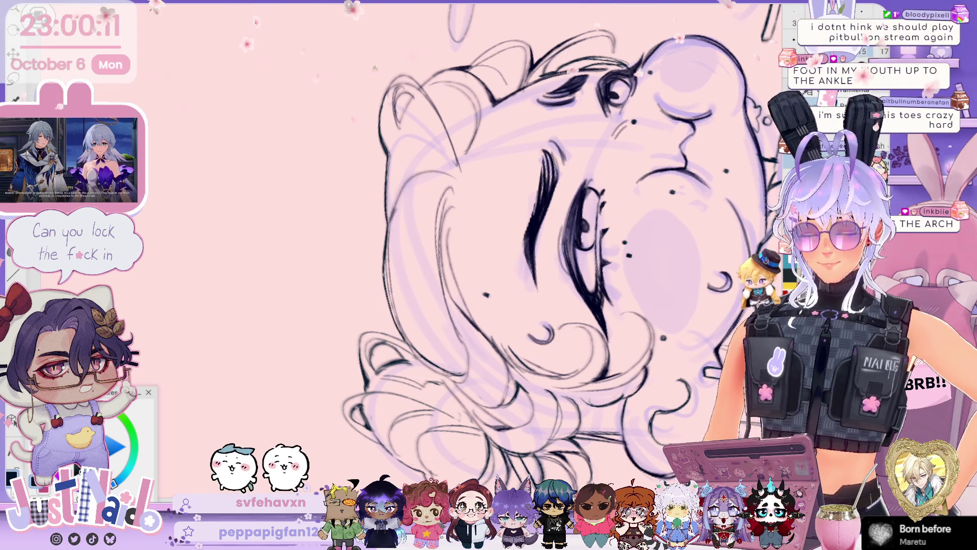
left_click_drag(386, 164, 403, 341)
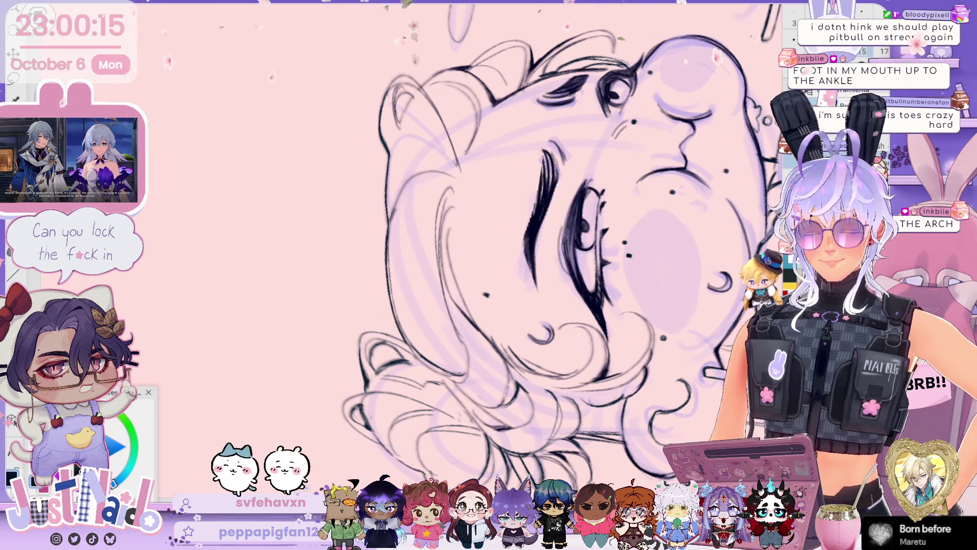
Step: Reset to an upright full view and toggle the purple sketch on and off to check the line art
key("-")
key("ctrl+0")
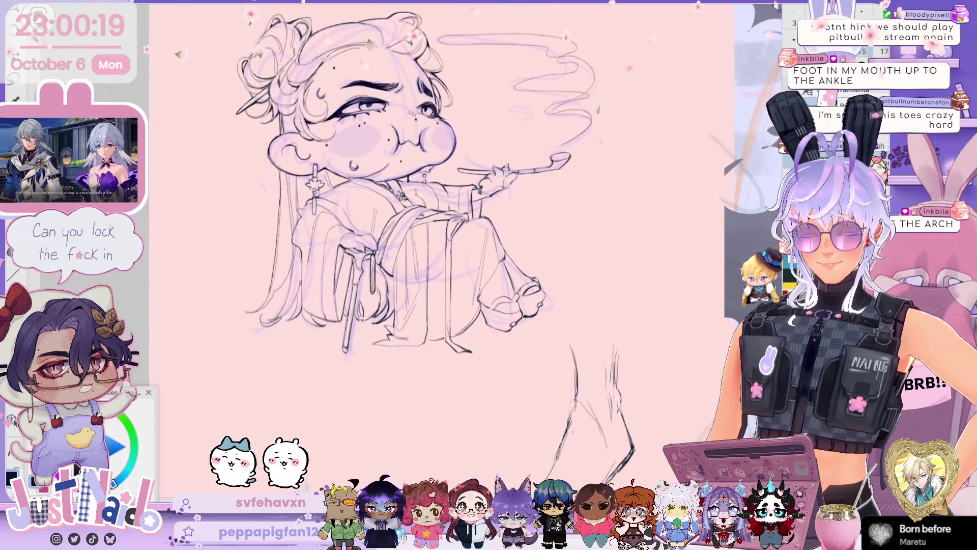
key("ctrl+z")
key("ctrl+z")
key("ctrl+z")
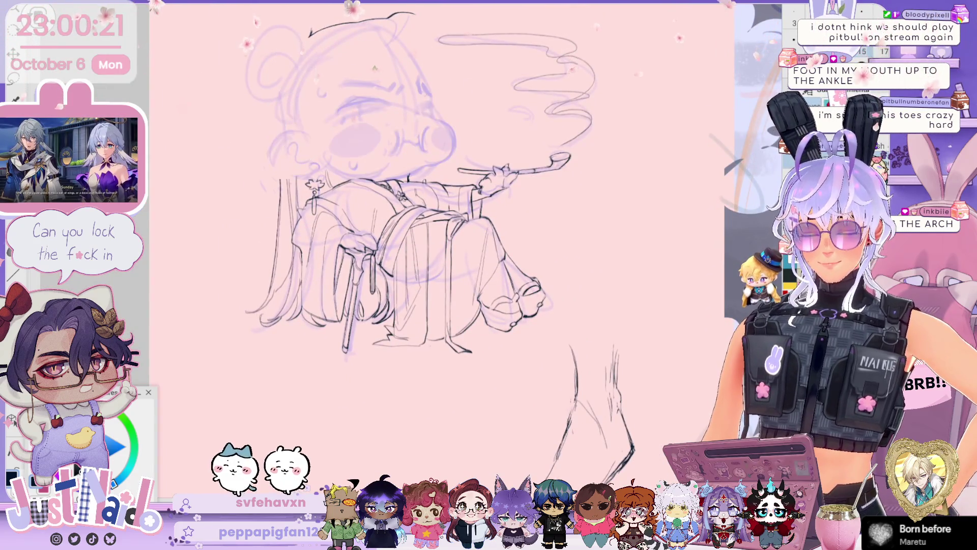
key("ctrl+y")
key("ctrl+y")
key("ctrl+y")
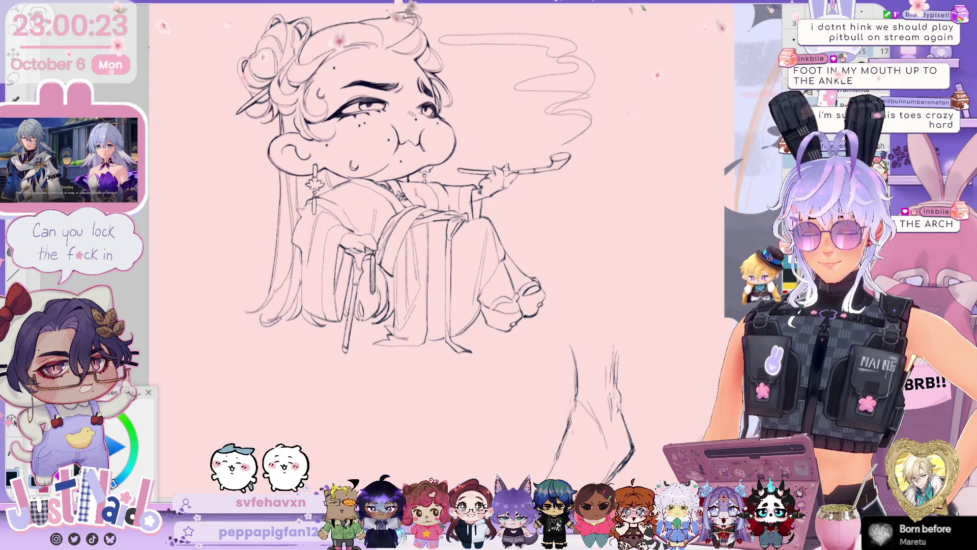
key("ctrl+z")
key("ctrl+y")
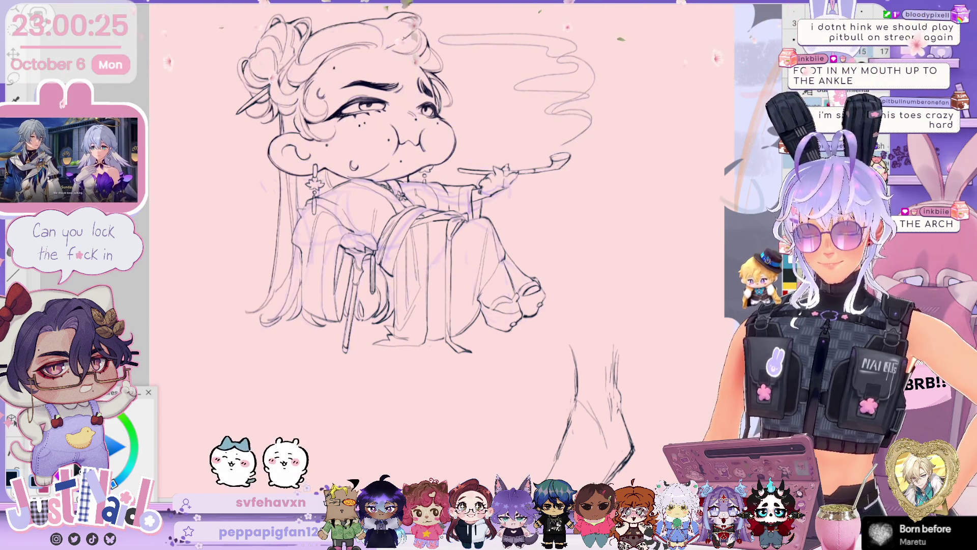
scroll(547, 162, "up", 3)
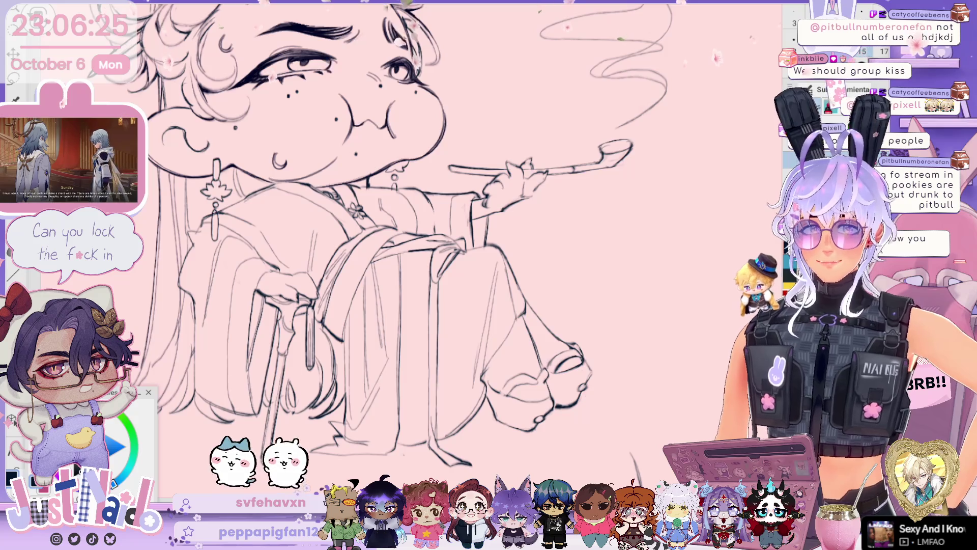
scroll(407, 244, "up", 2)
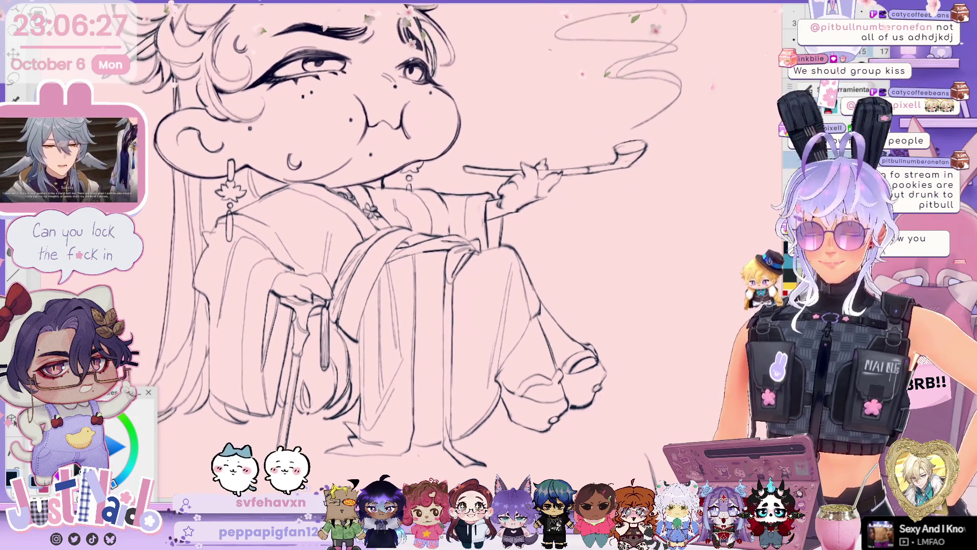
scroll(438, 245, "up", 3)
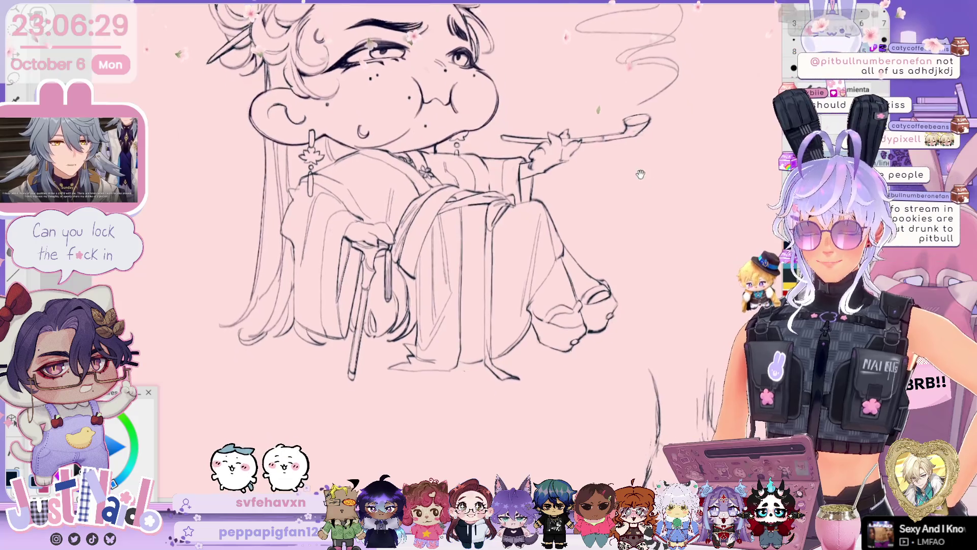
scroll(438, 275, "up", 4)
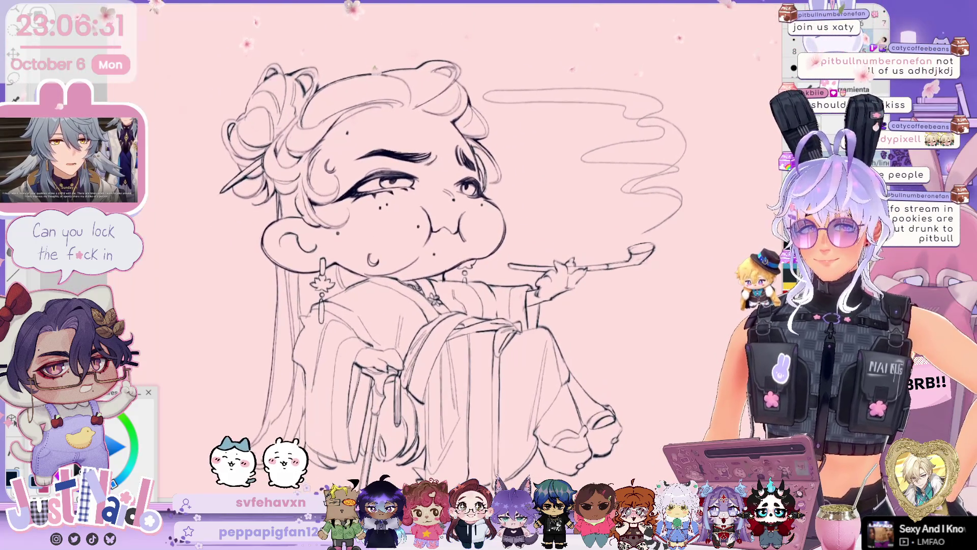
scroll(438, 255, "up", 1)
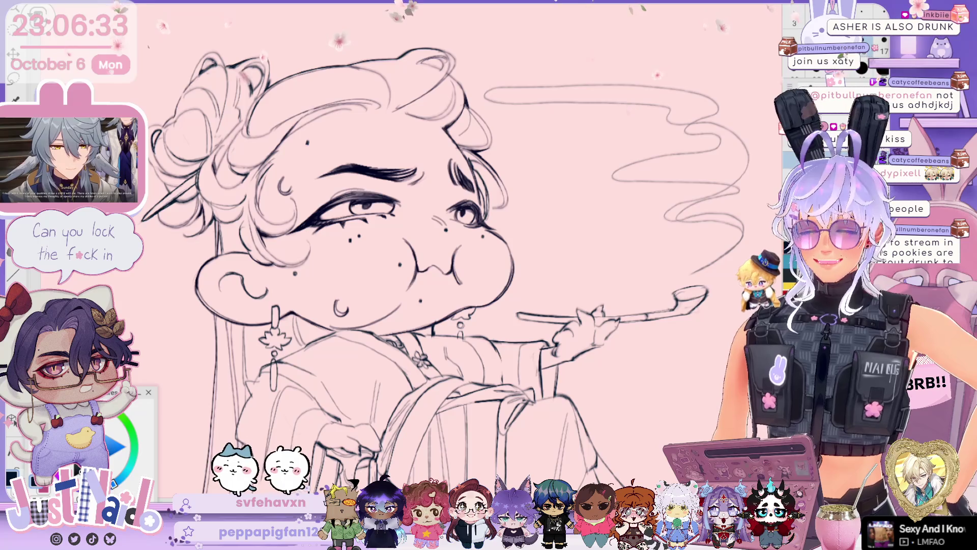
scroll(437, 254, "down", 2)
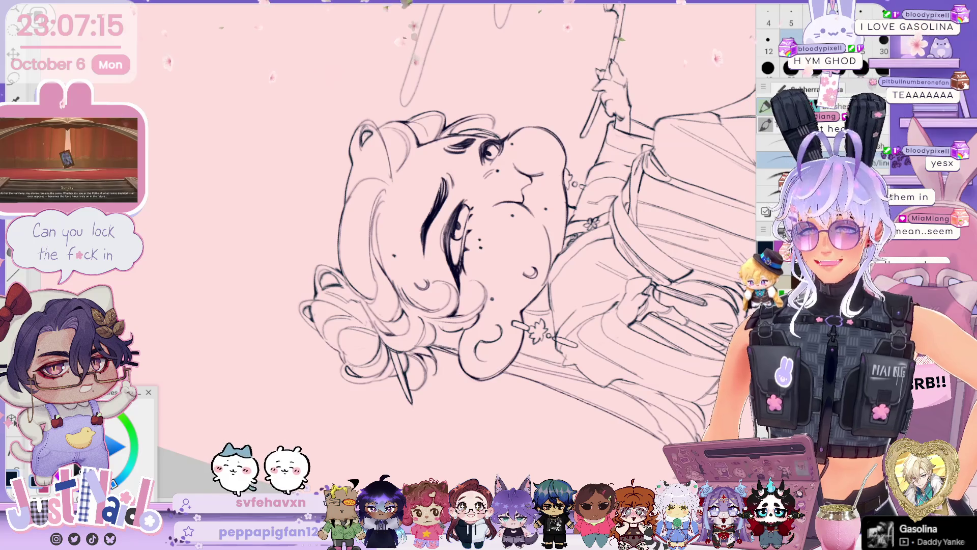
left_click_drag(509, 244, 484, 224)
key("Delete")
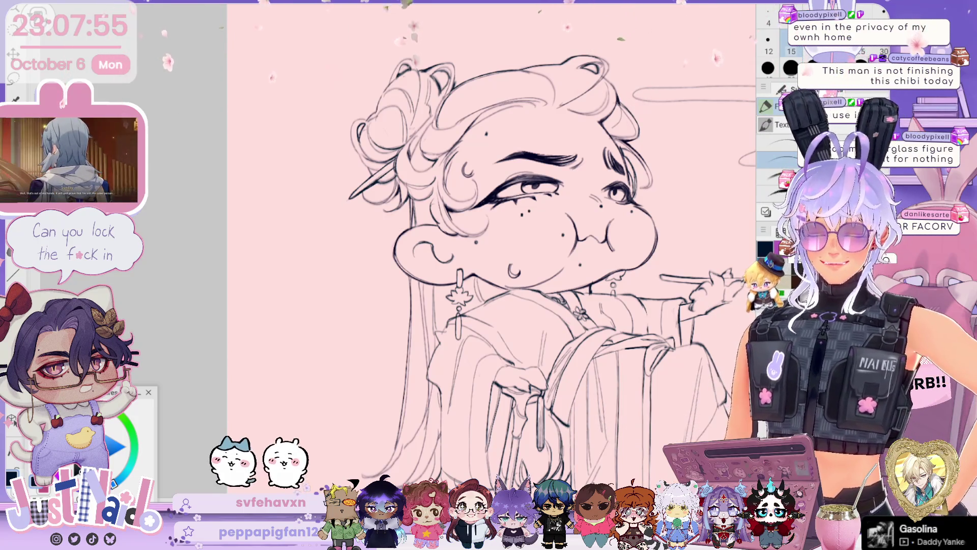
Step: Straighten the rotated view and bring the purple blush and sketch layer back over the line art
mouse_move(534, 188)
left_mouse_down()
mouse_move(501, 163)
mouse_move(430, 148)
left_mouse_up()
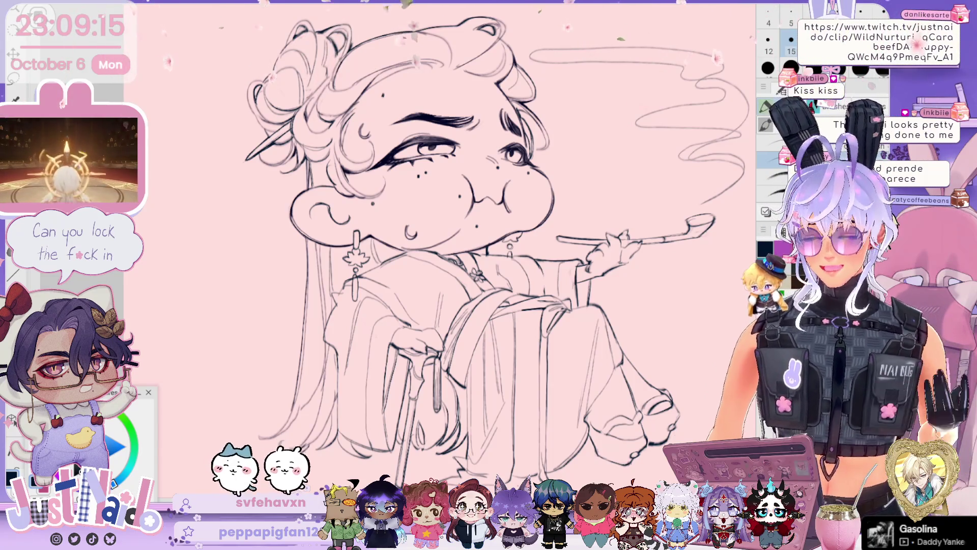
scroll(438, 245, "down", 5)
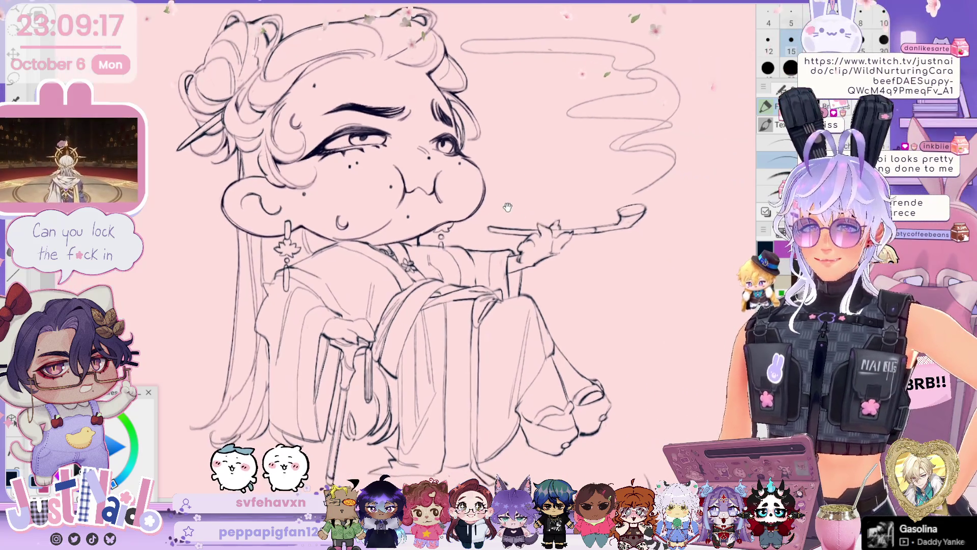
scroll(437, 244, "down", 2)
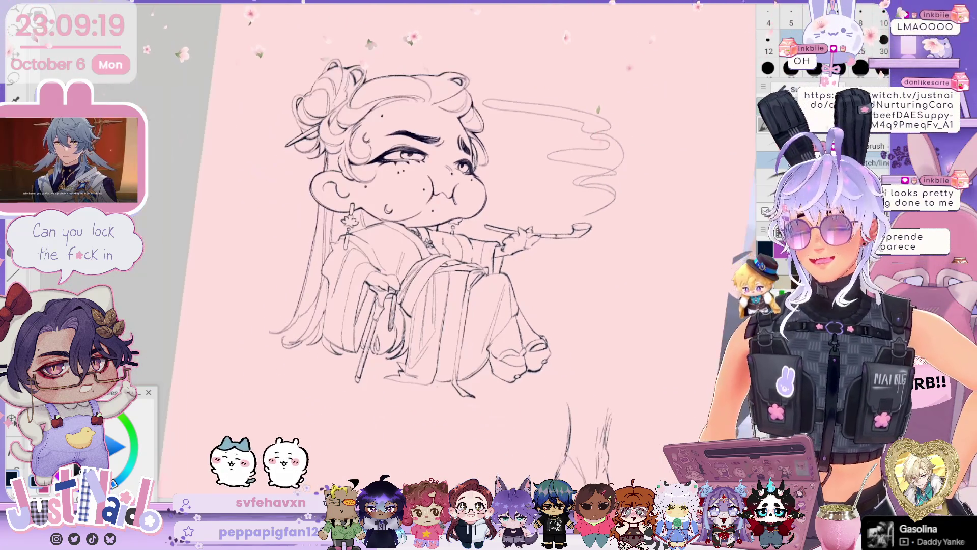
key("Home")
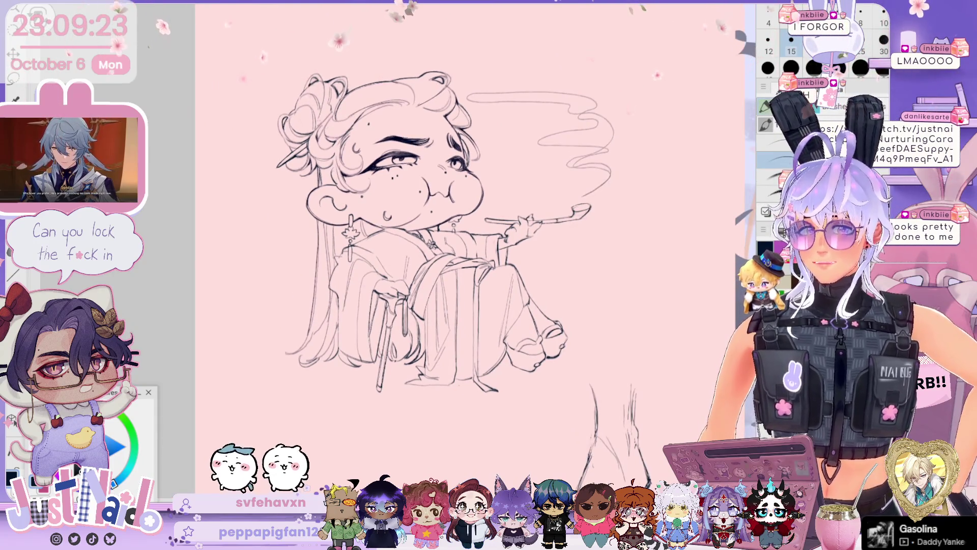
scroll(501, 298, "up", 3)
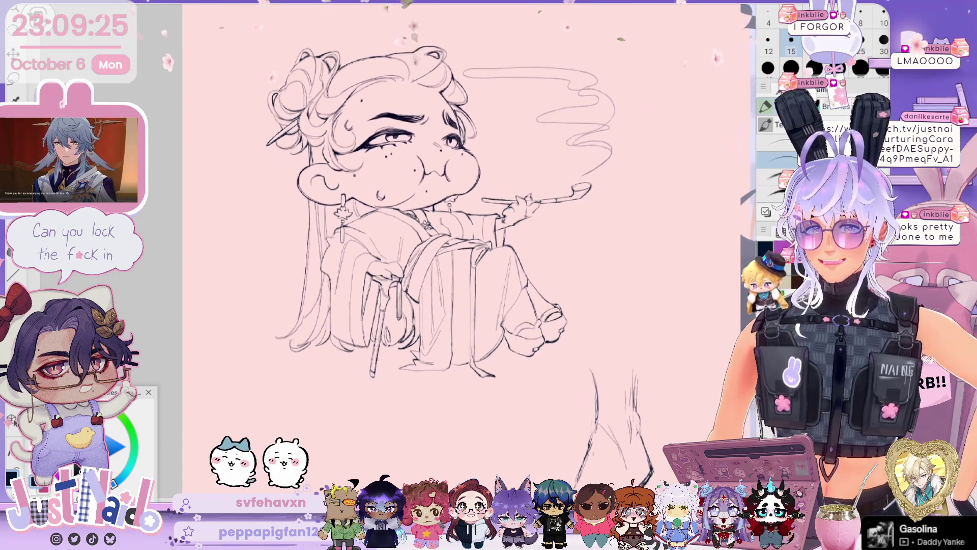
scroll(539, 201, "up", 1)
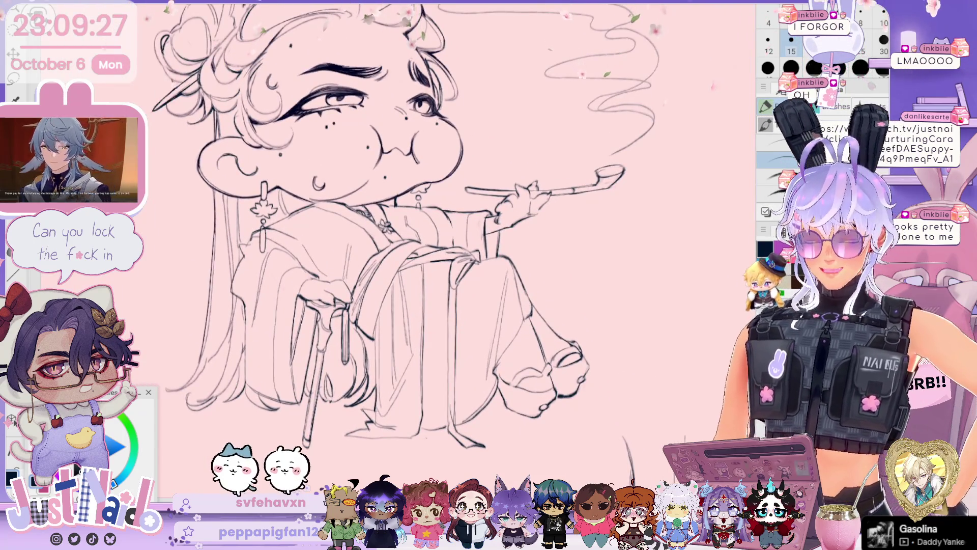
scroll(244, 117, "down", 4)
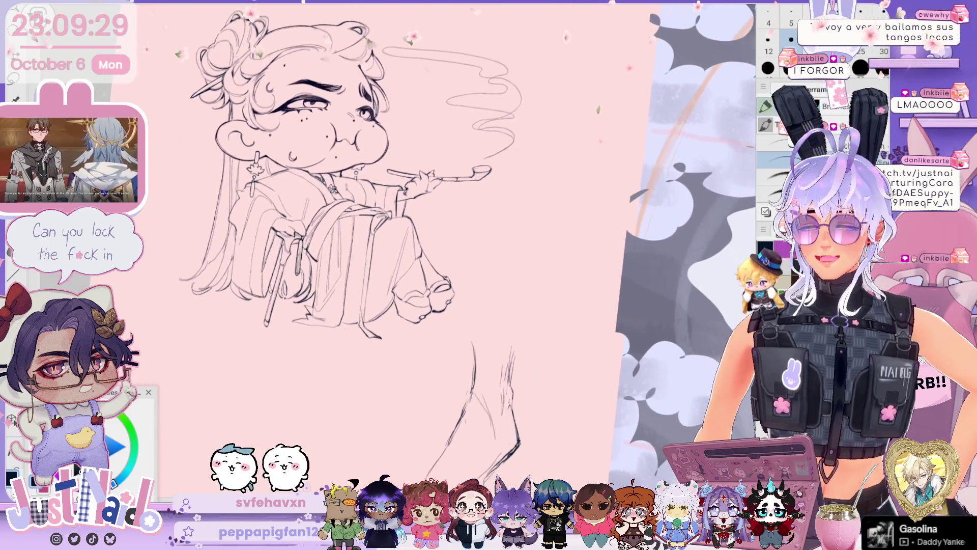
scroll(377, 245, "up", 2)
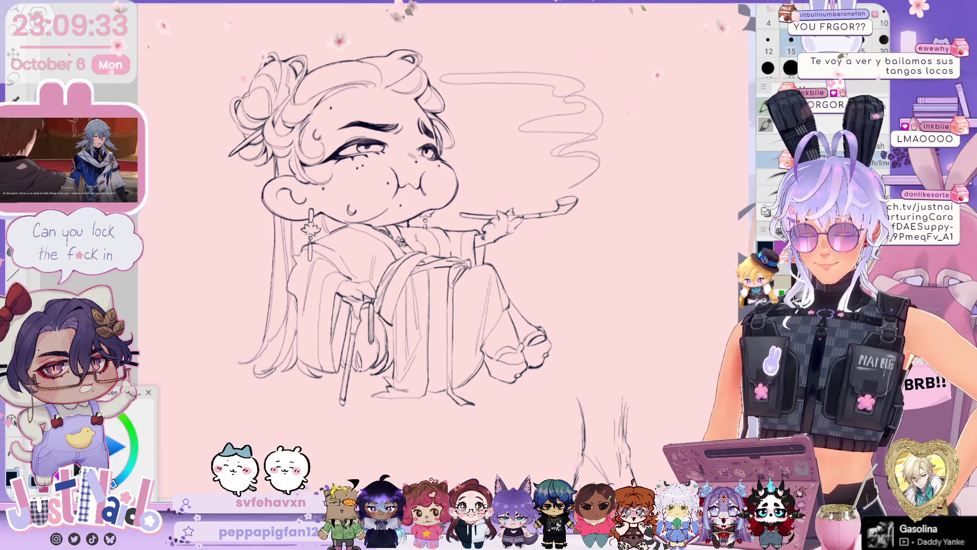
key("ctrl+z")
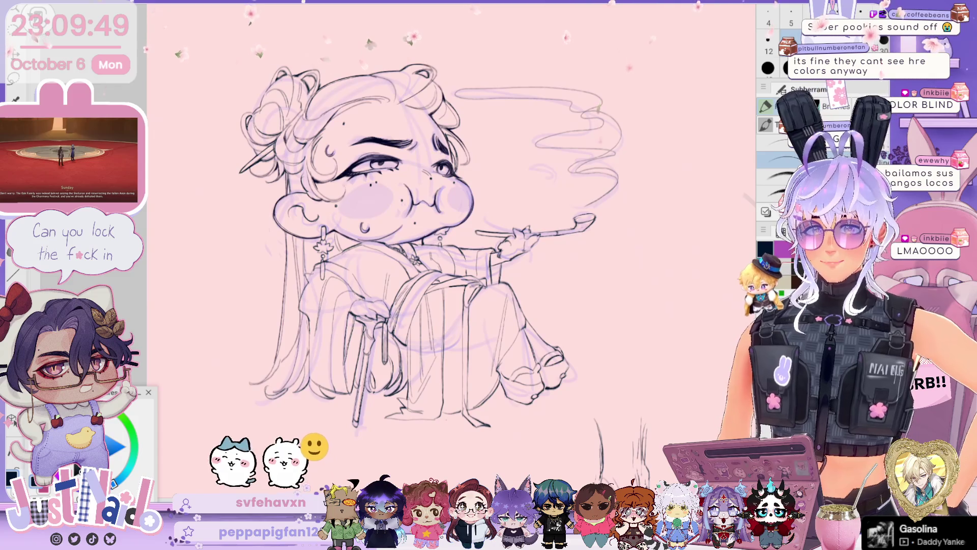
Step: Pan and rotate the view leftward onto the upside-down sleeping-woman illustration
mouse_move(523, 250)
left_mouse_down()
mouse_move(458, 262)
mouse_move(342, 244)
mouse_move(452, 259)
mouse_move(295, 268)
left_mouse_up()
mouse_move(316, 313)
left_mouse_down()
mouse_move(260, 295)
mouse_move(356, 275)
left_mouse_up()
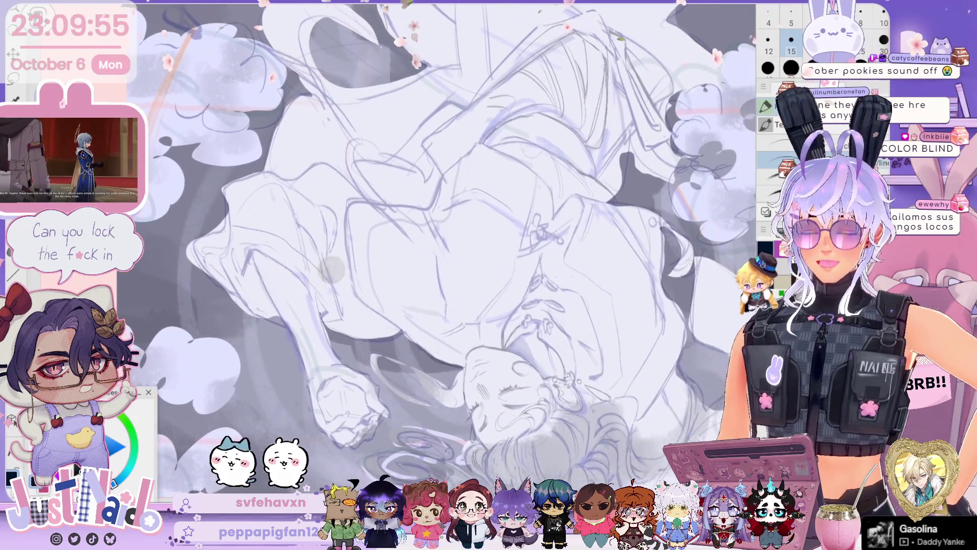
Step: Pan and rotate from the sleeping woman back to the full upright chibi sketch
mouse_move(509, 367)
left_mouse_down()
mouse_move(524, 306)
mouse_move(502, 219)
mouse_move(470, 239)
mouse_move(443, 239)
mouse_move(439, 218)
mouse_move(426, 248)
left_mouse_up()
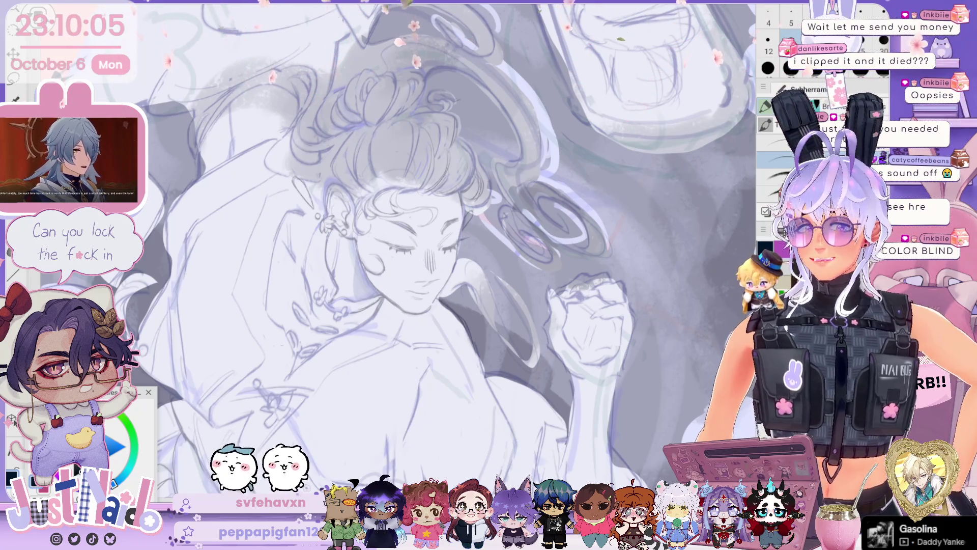
mouse_move(437, 244)
left_mouse_down()
mouse_move(387, 218)
mouse_move(388, 233)
mouse_move(374, 223)
left_mouse_up()
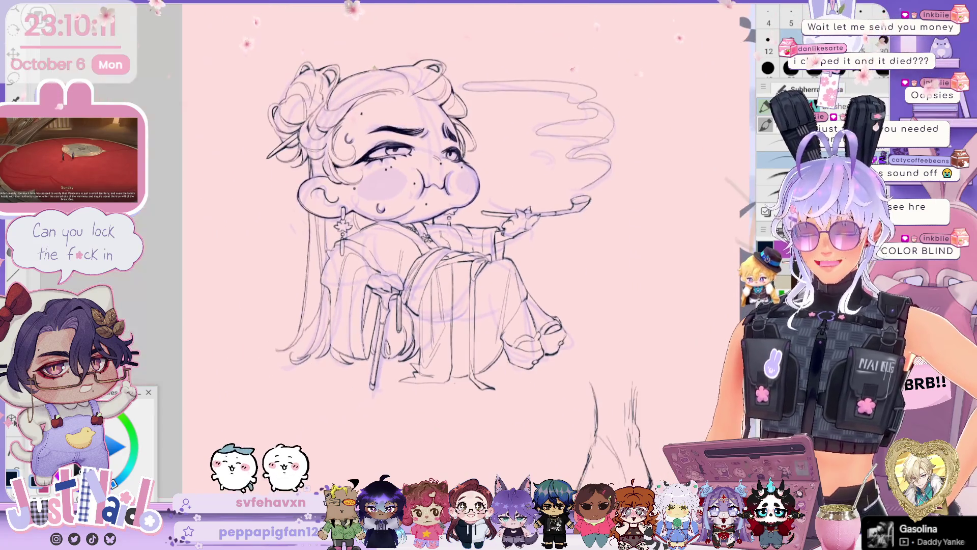
Step: Zoom in on the chibi's face and pipe-holding arm
scroll(407, 229, "up", 2)
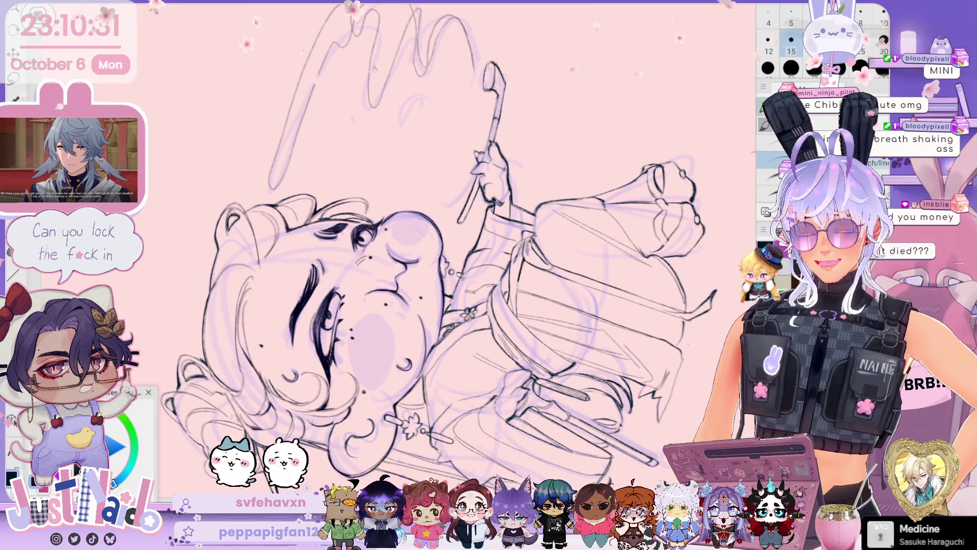
Step: Zoom in on the pipe, then zoom back out to view the inked bowl and smoke curls
scroll(433, 250, "up", 5)
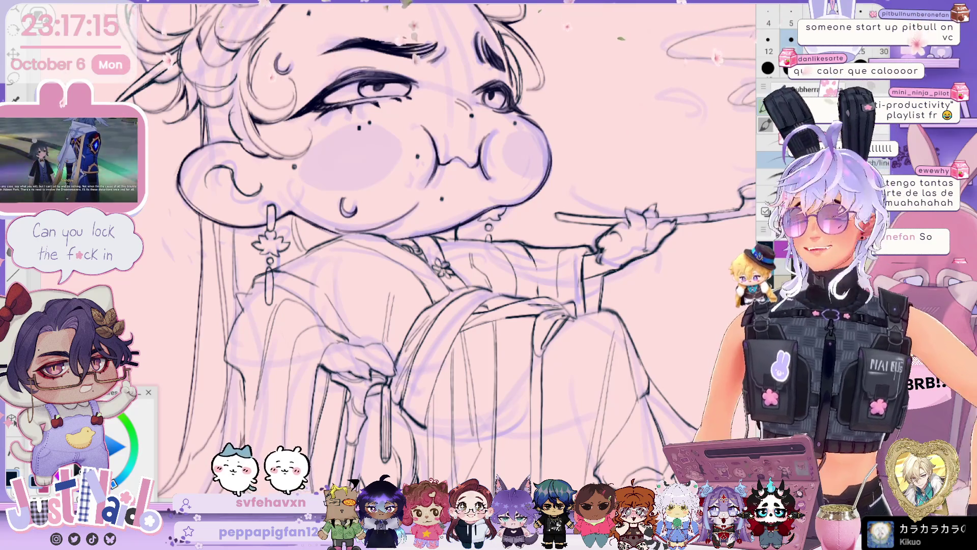
left_click_drag(585, 251, 462, 215)
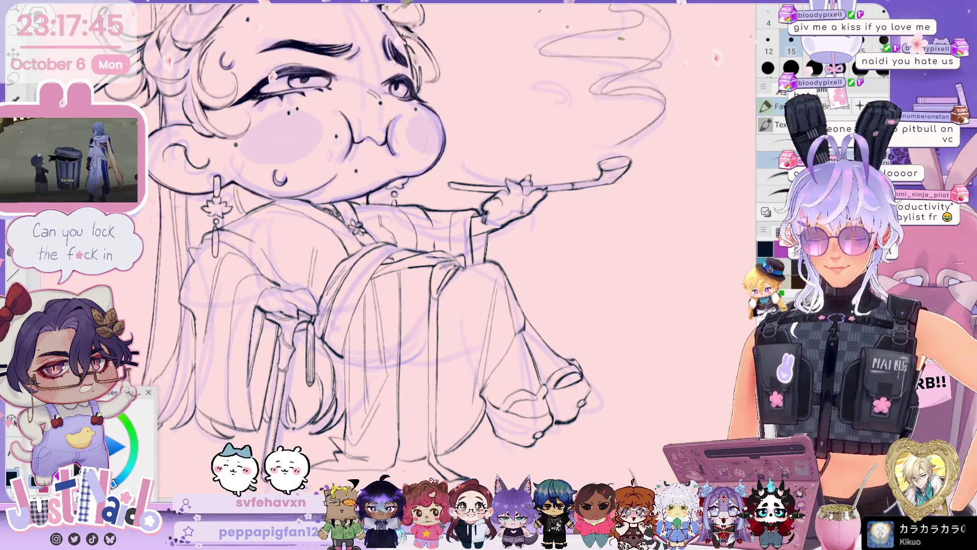
scroll(659, 236, "down", 2)
scroll(660, 237, "up", 1)
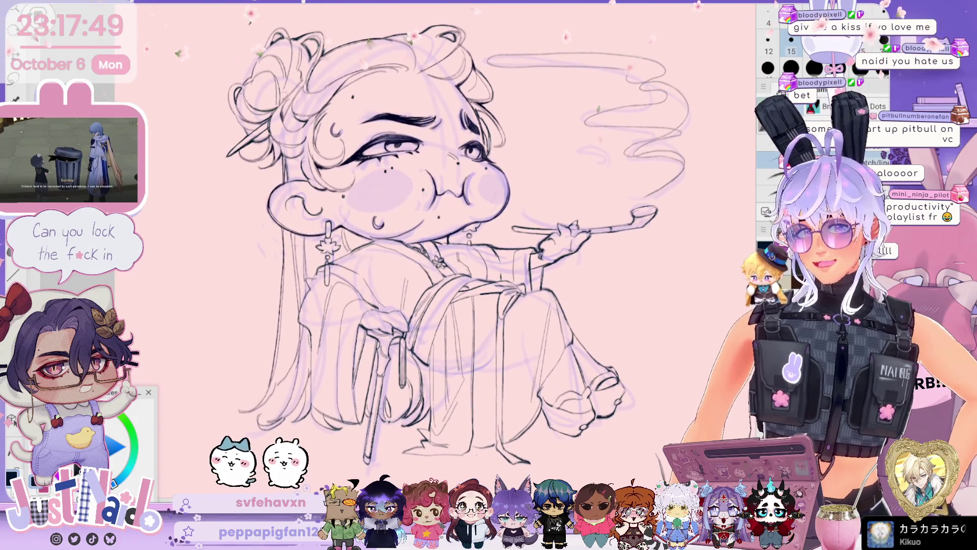
scroll(459, 239, "down", 3)
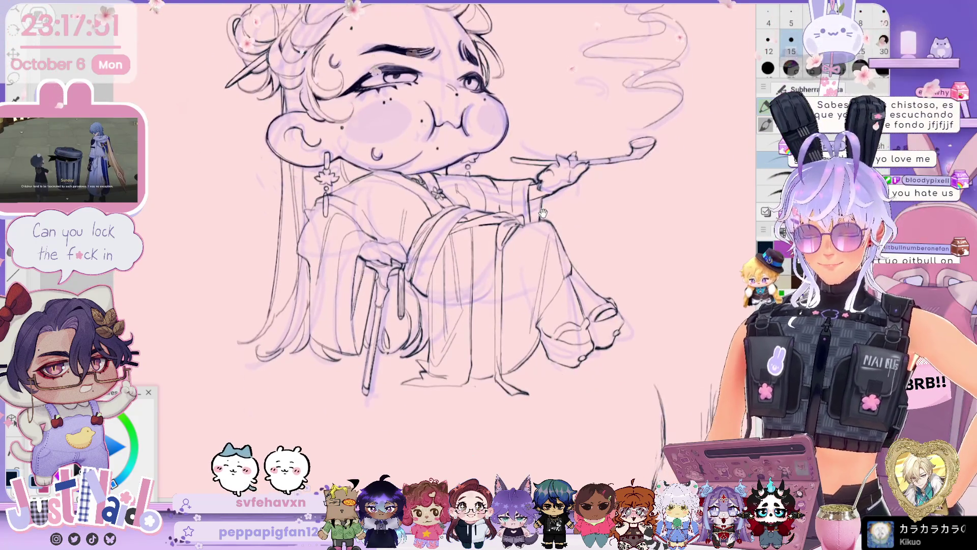
scroll(458, 204, "down", 5)
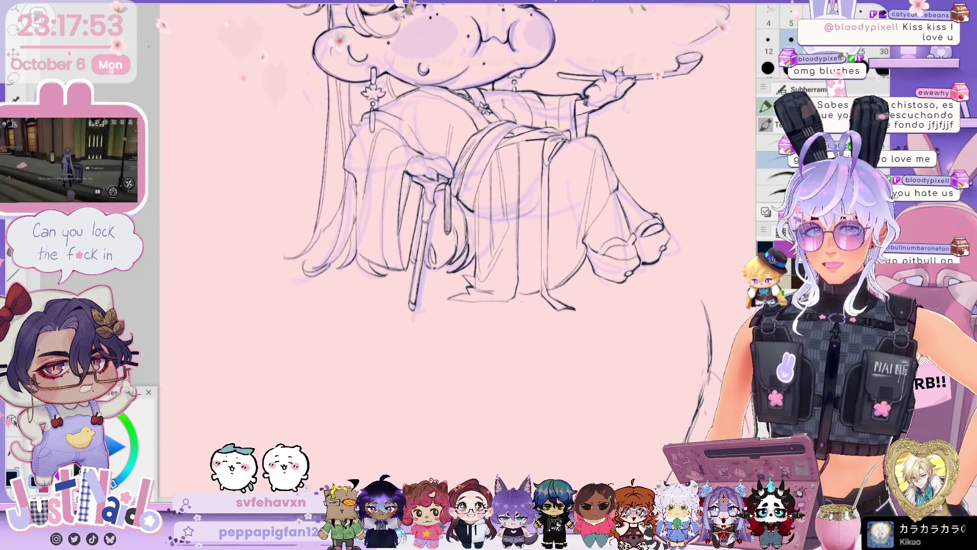
key("minus")
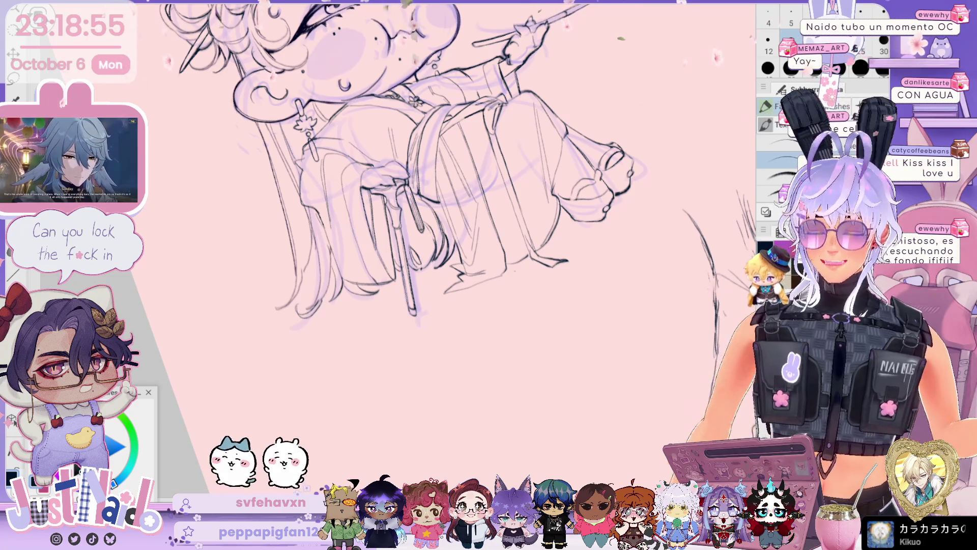
scroll(438, 234, "up", 5)
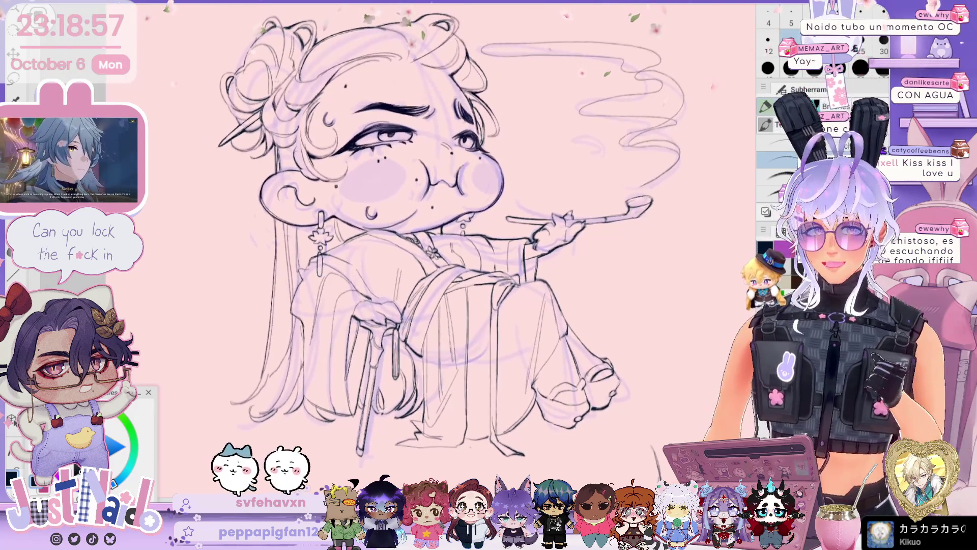
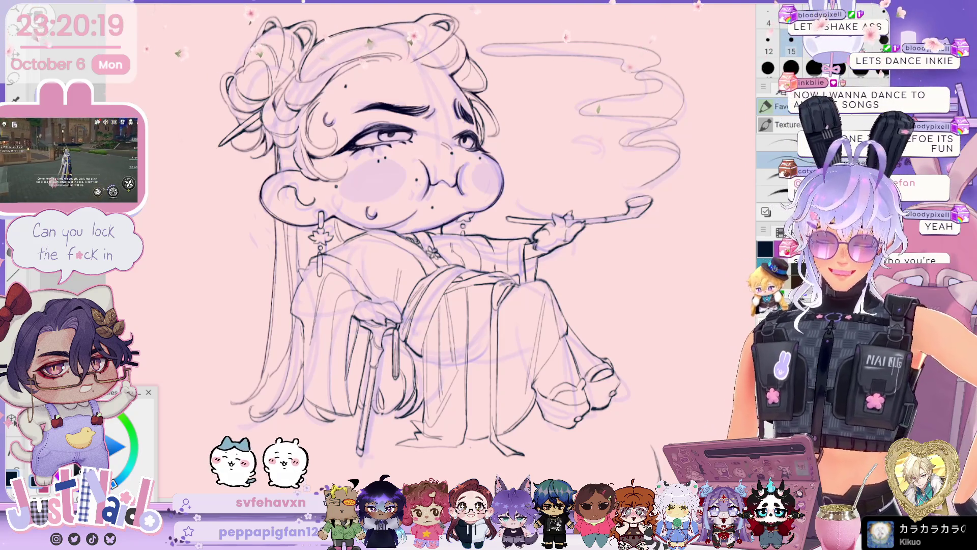
Step: Pan down and rotate the canvas nearly upside down around the face and pipe hand
scroll(387, 245, "right", 4)
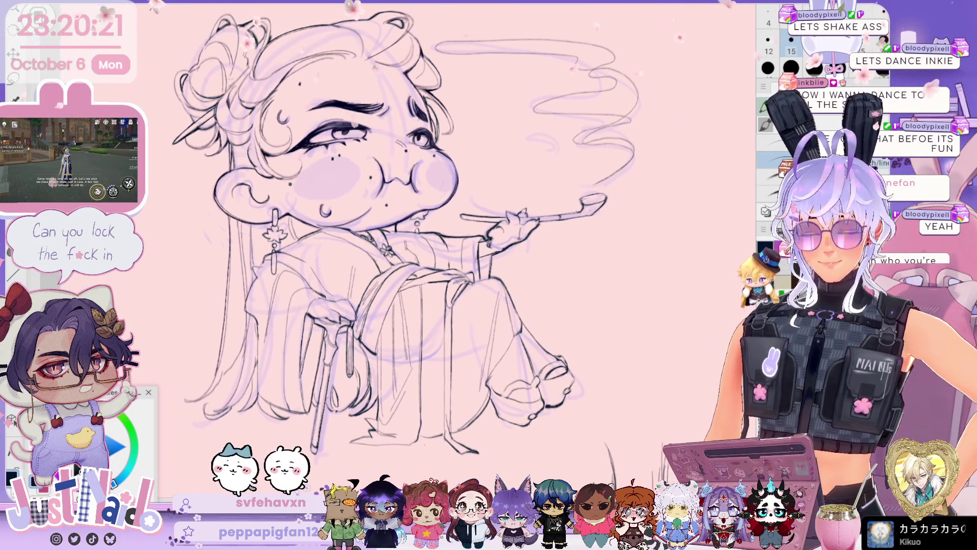
scroll(379, 244, "down", 1)
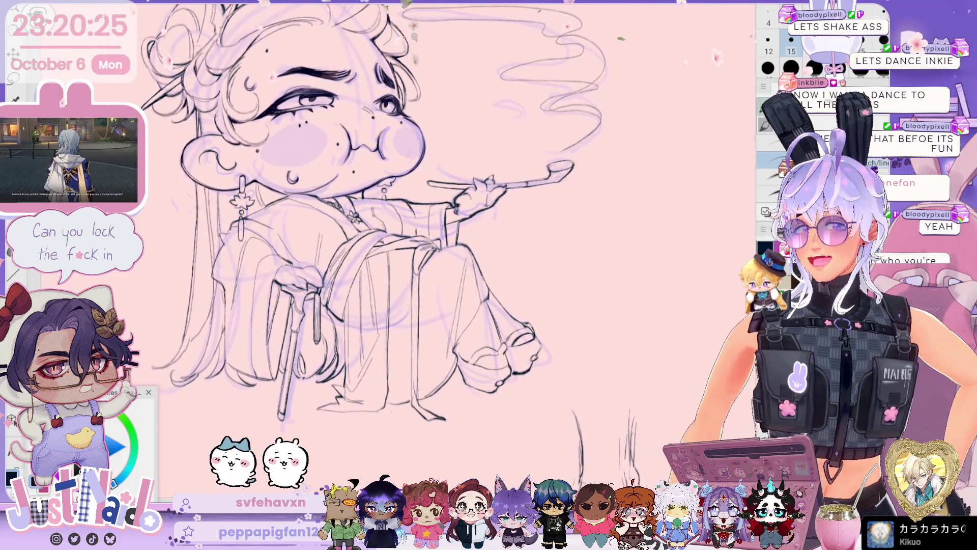
scroll(379, 214, "down", 1)
mouse_move(459, 152)
left_mouse_down()
mouse_move(514, 178)
mouse_move(549, 219)
mouse_move(565, 260)
mouse_move(563, 295)
left_mouse_up()
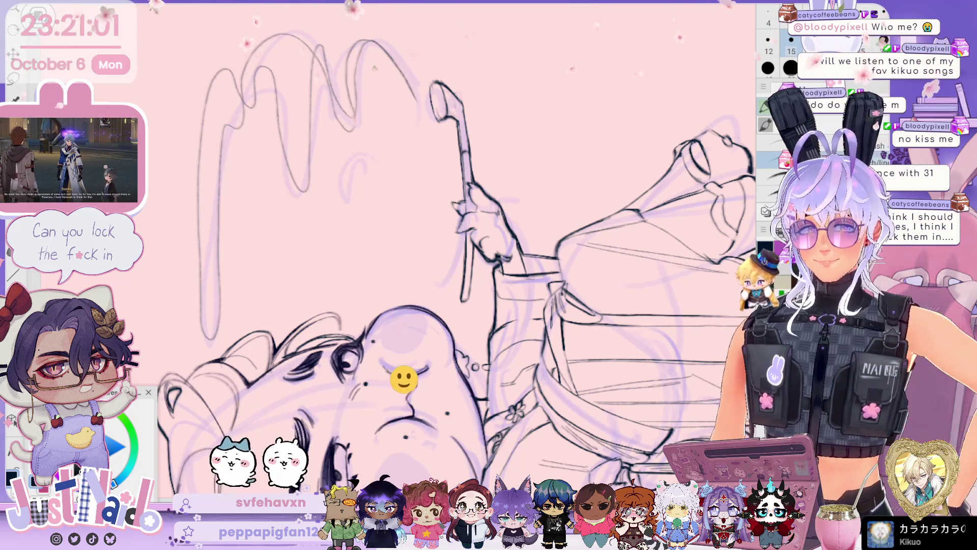
Step: Pan to the raised hand and turn the canvas back upright over the face and pipe
scroll(453, 265, "down", 2)
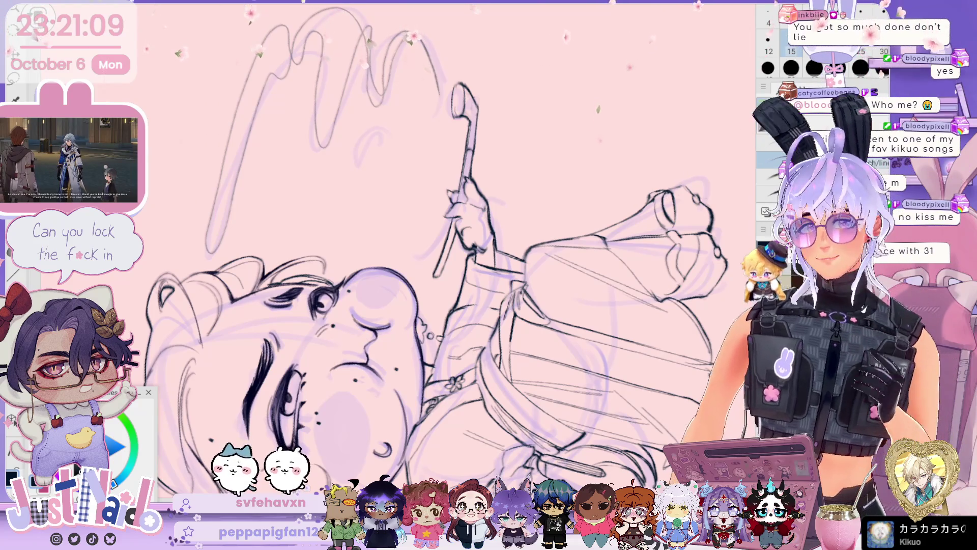
mouse_move(459, 199)
left_mouse_down()
mouse_move(413, 199)
mouse_move(434, 218)
left_mouse_up()
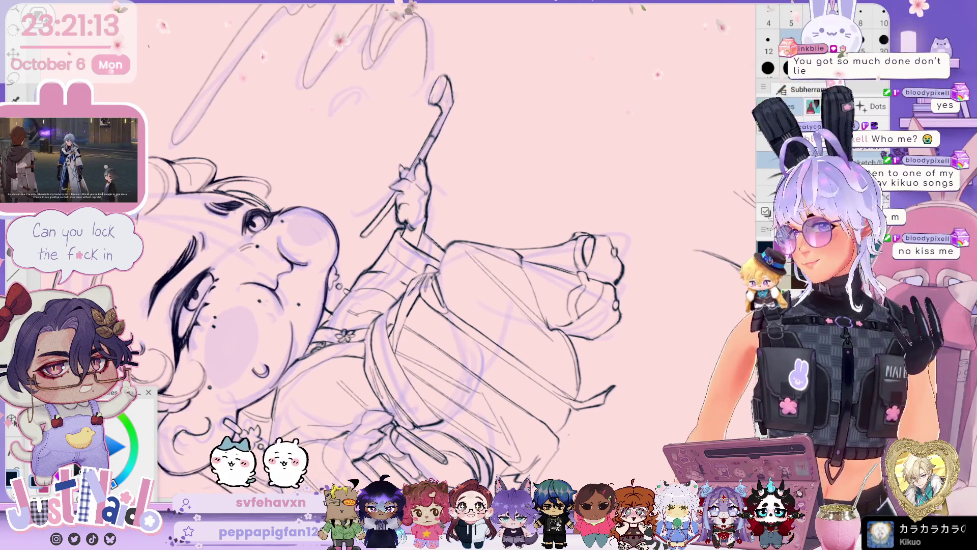
mouse_move(565, 326)
left_mouse_down()
mouse_move(573, 213)
mouse_move(559, 213)
left_mouse_up()
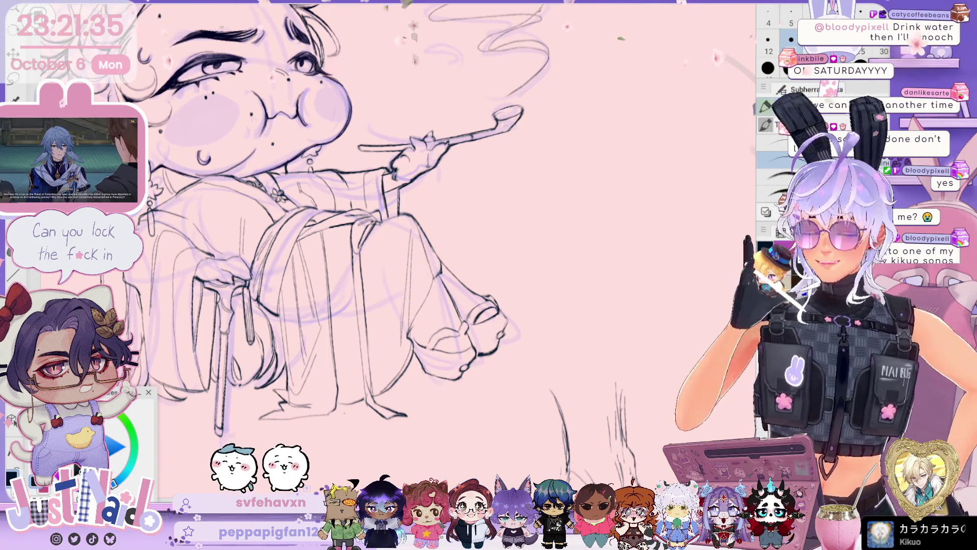
Step: Zoom in and turn the canvas sideways, moving from the face down to the stool leg
scroll(593, 159, "down", 3)
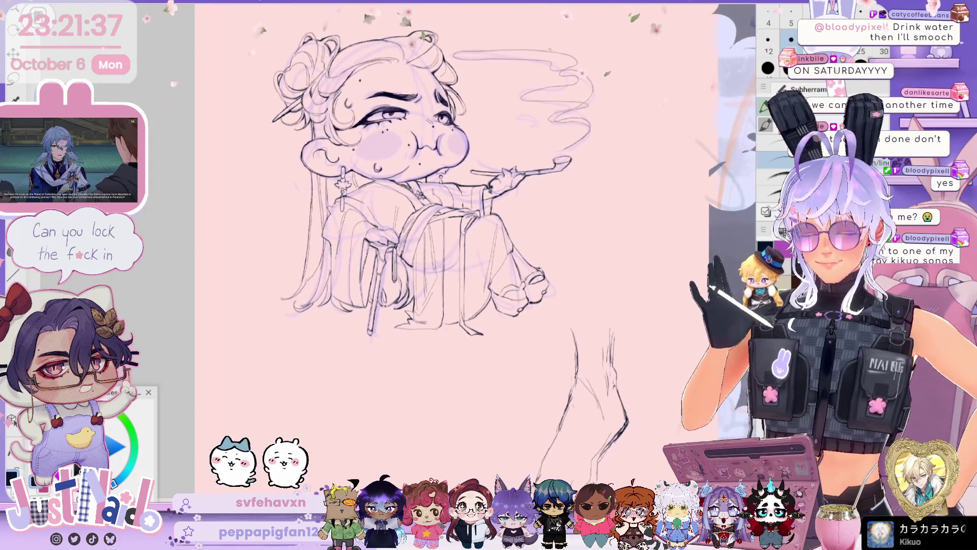
scroll(593, 158, "up", 2)
mouse_move(509, 255)
left_mouse_down()
mouse_move(504, 213)
mouse_move(473, 168)
mouse_move(407, 128)
left_mouse_up()
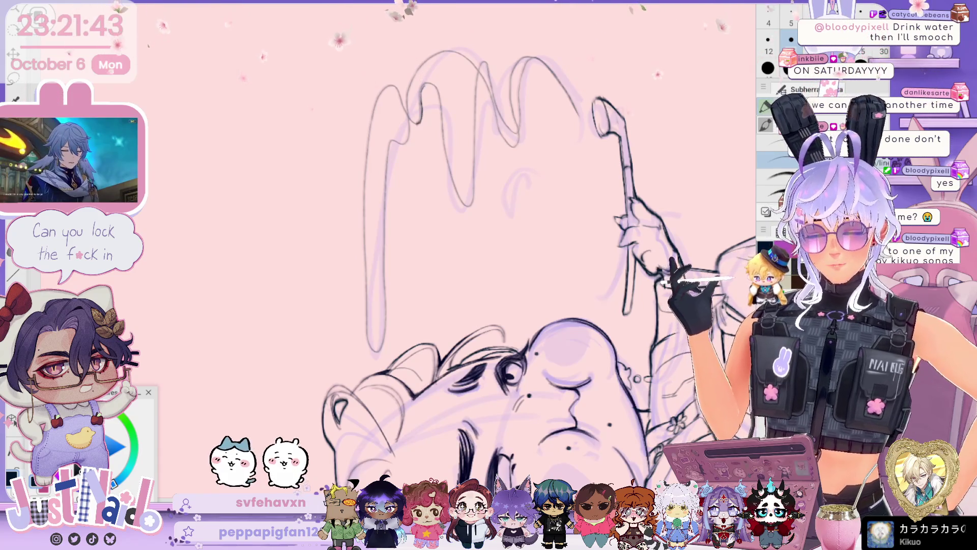
left_click_drag(407, 128, 331, 214)
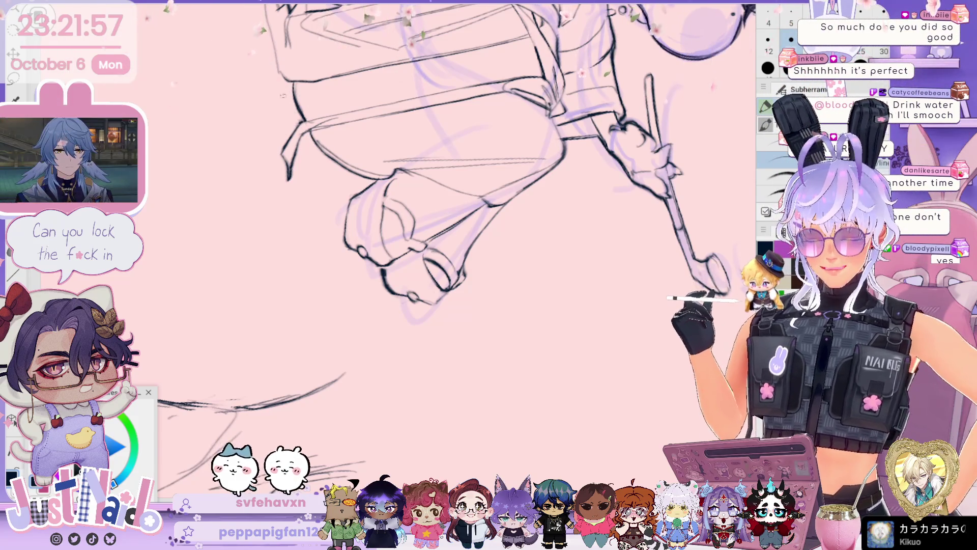
scroll(502, 239, "up", 3)
left_click_drag(308, 217, 396, 202)
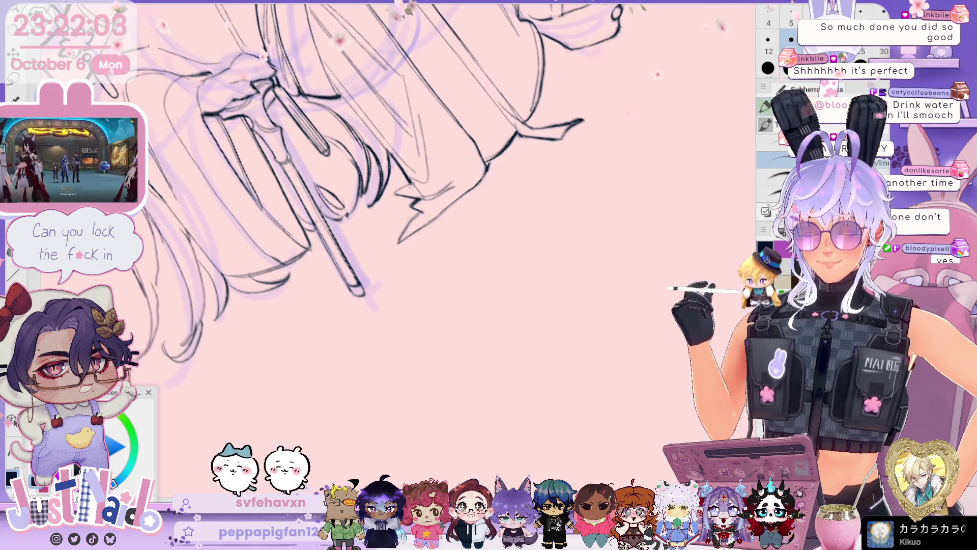
left_click_drag(411, 184, 433, 203)
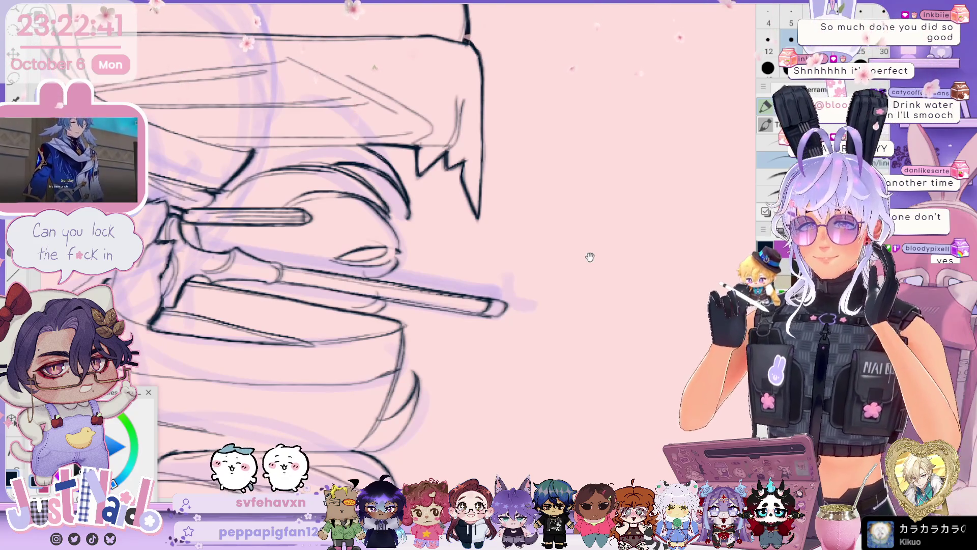
Step: Zoom out over the seated figure, ink the robe's lower folds and stool leg, then reselect the pen
scroll(590, 257, "down", 5)
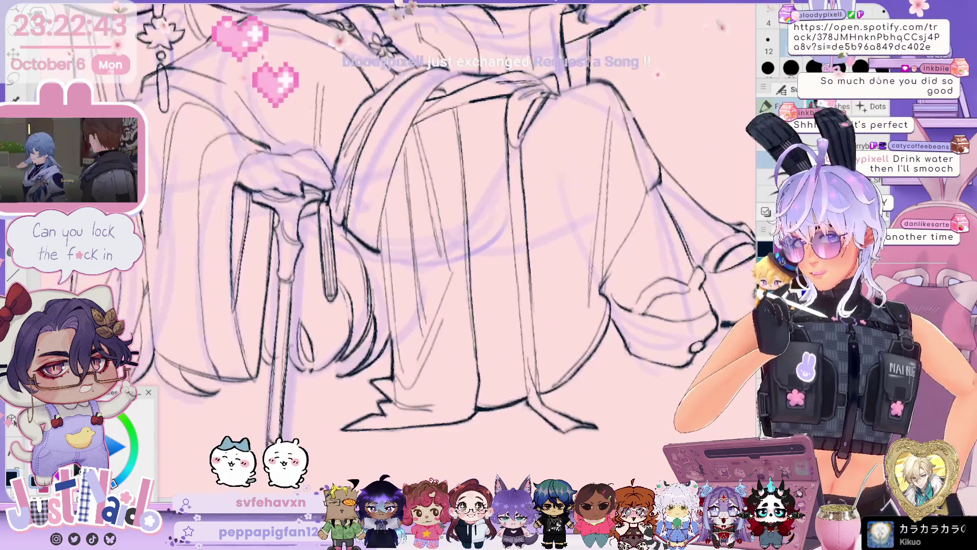
scroll(387, 242, "down", 3)
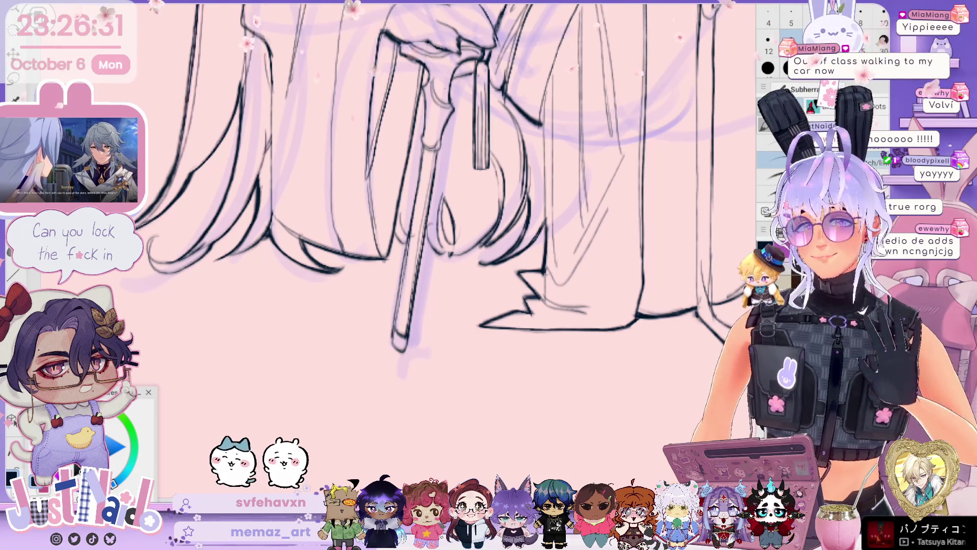
key("p")
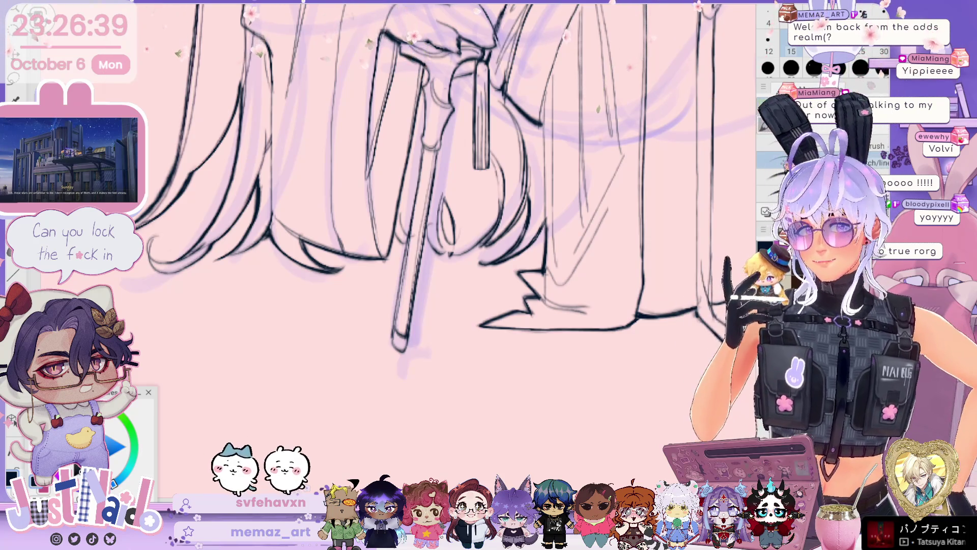
Step: Zoom in and rotate the canvas to a new angle with Ctrl+[
scroll(437, 229, "up", 3)
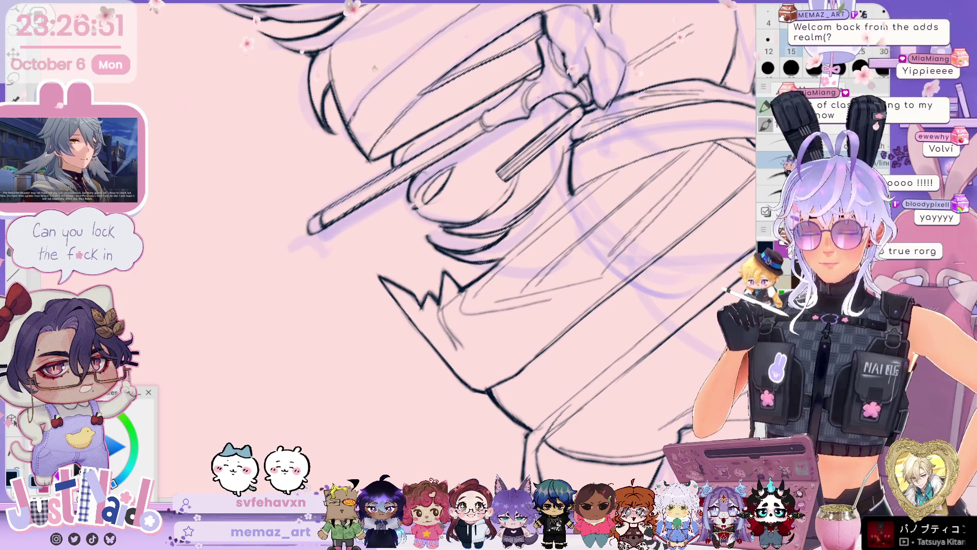
key("ctrl+bracketleft")
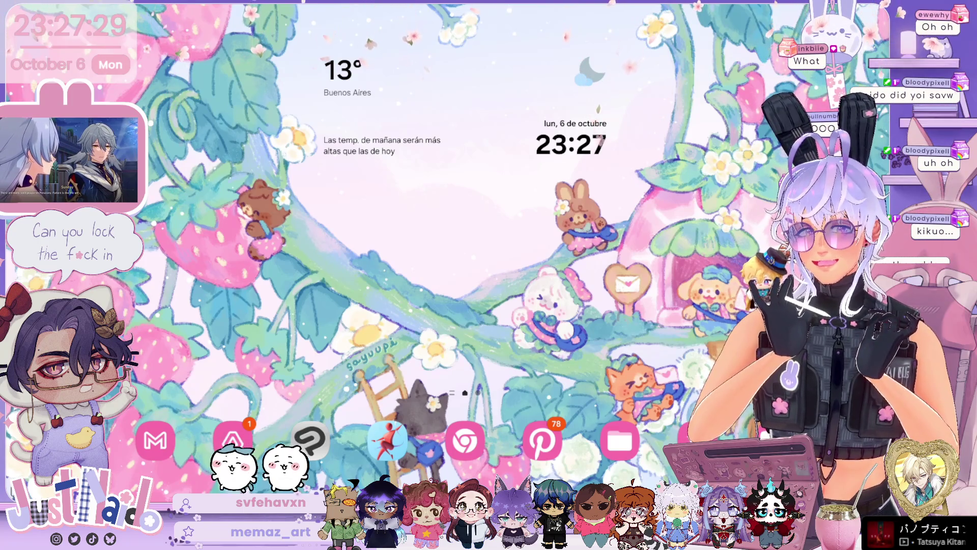
Step: Relaunch Clip Studio Paint from the home screen and dismiss the unexpected-close notice
left_click(311, 438)
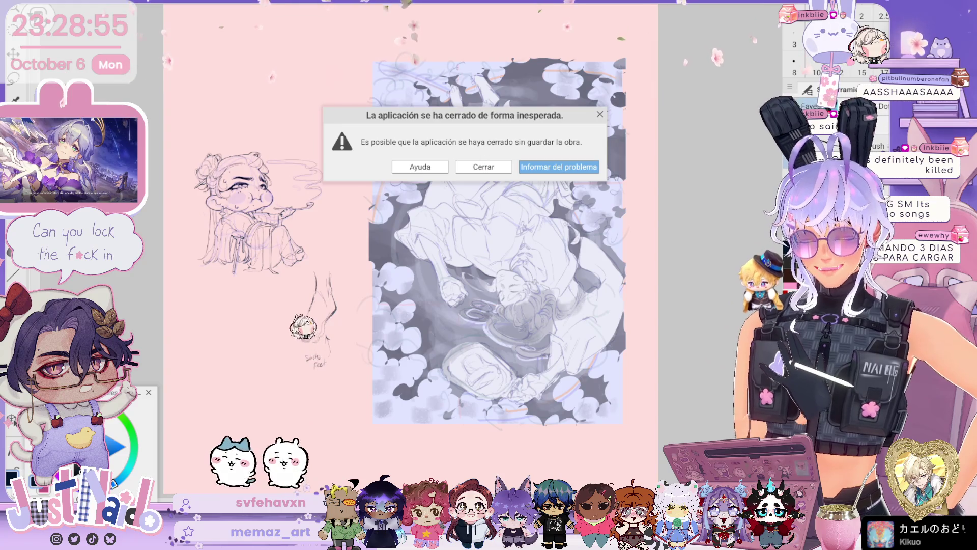
key("Escape")
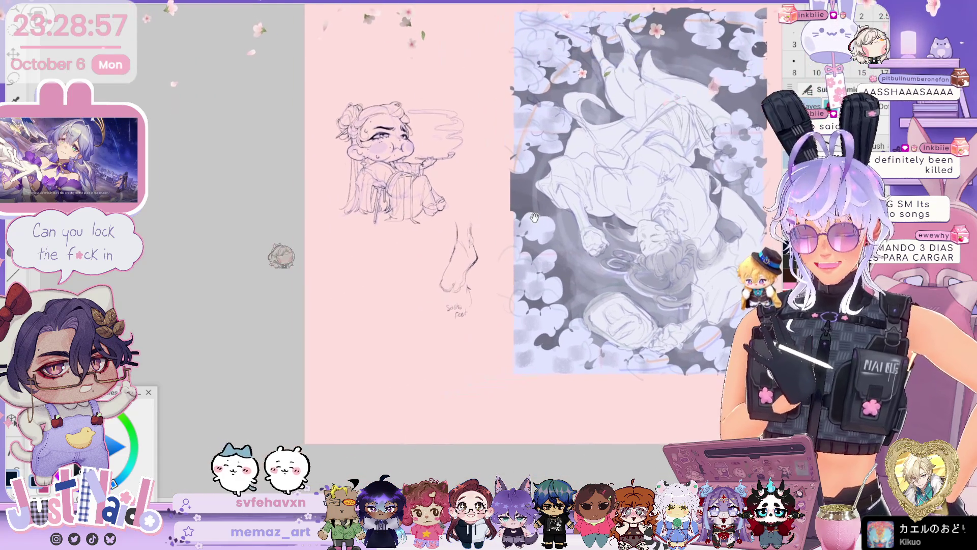
Step: Zoom into the chibi sketch and save it with Ctrl+S, overwriting Work Sep 25
scroll(403, 158, "up", 5)
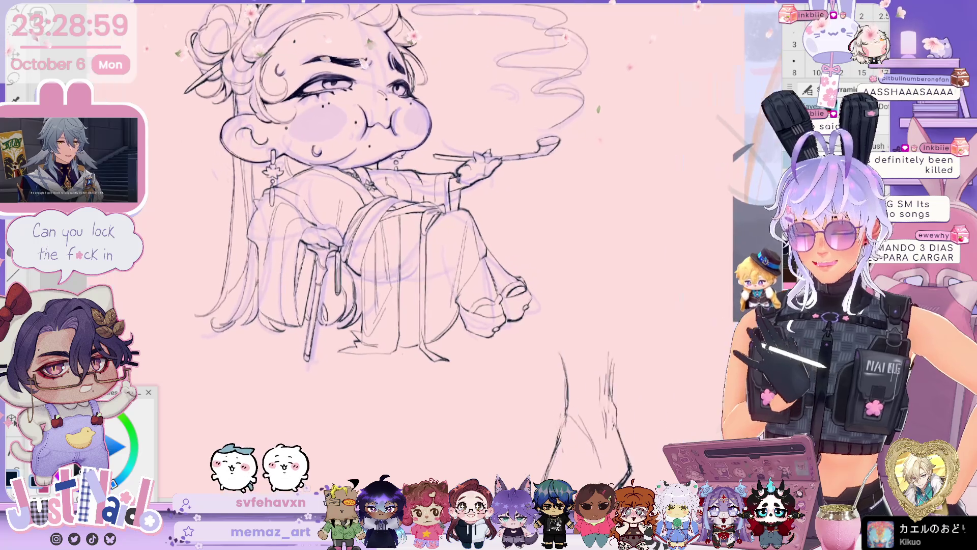
scroll(403, 204, "up", 2)
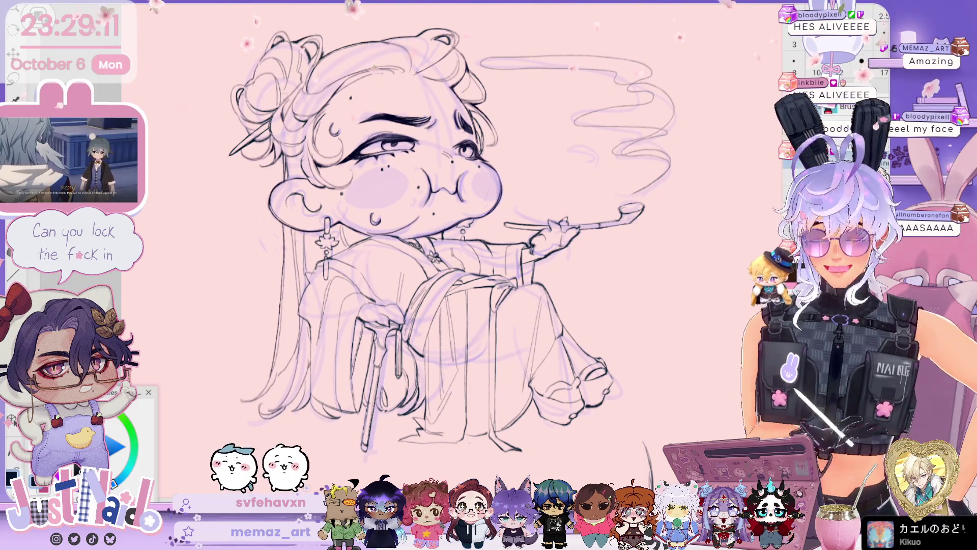
key("ctrl+s")
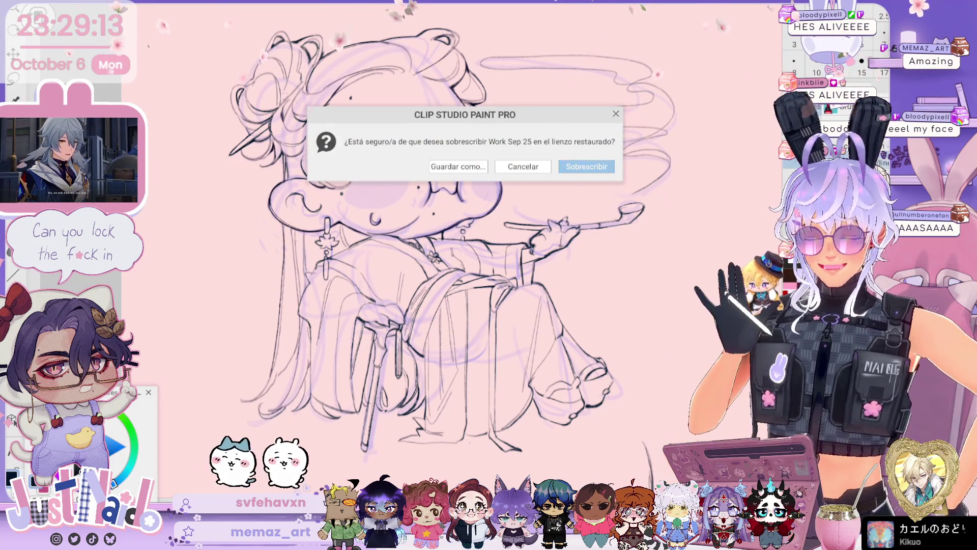
key("Return")
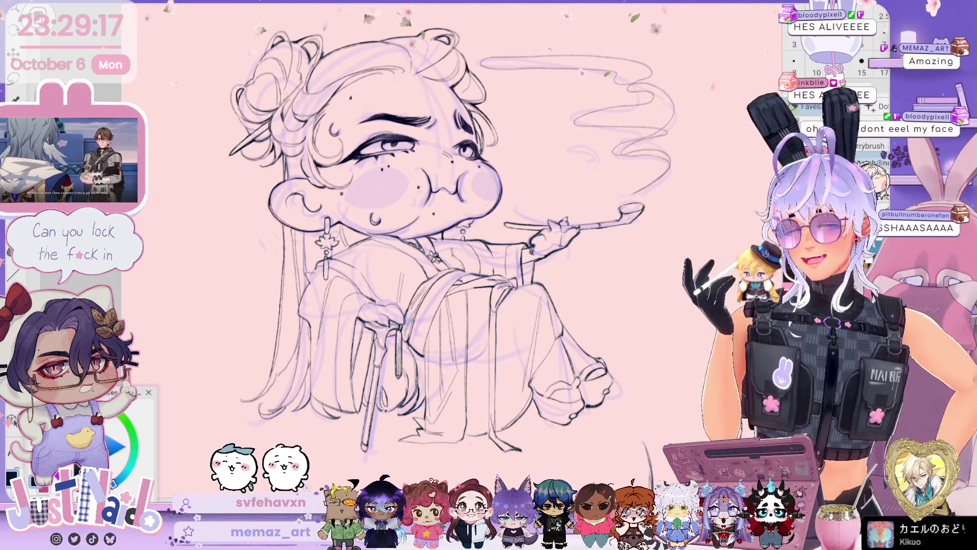
scroll(458, 229, "down", 5)
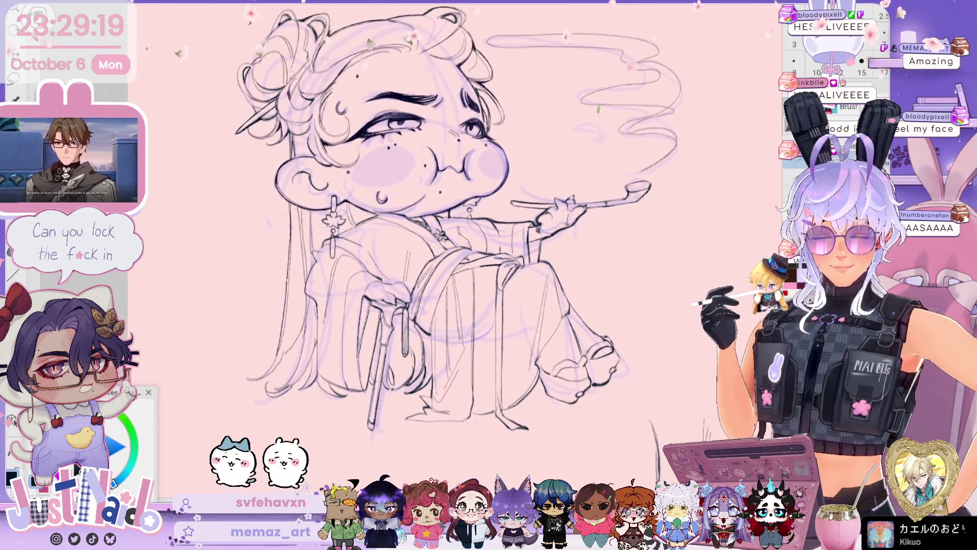
Step: Zoom in, pan over the face, and rotate until the robe and stool fill the view
scroll(509, 244, "up", 5)
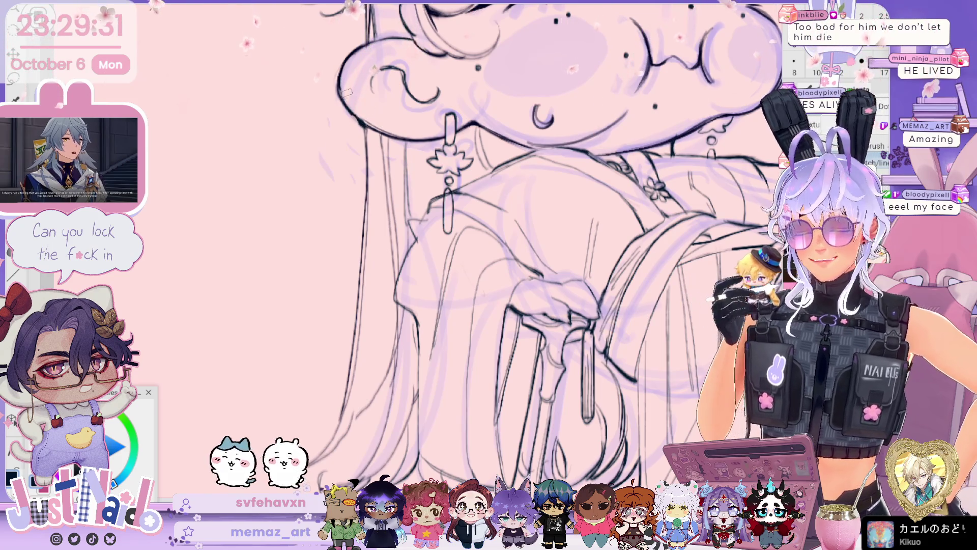
scroll(509, 254, "up", 3)
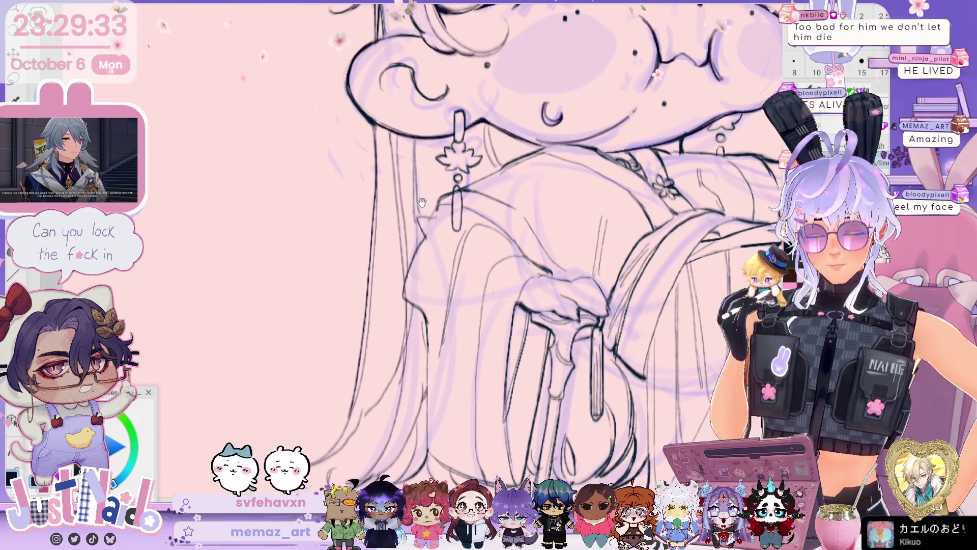
scroll(509, 254, "up", 3)
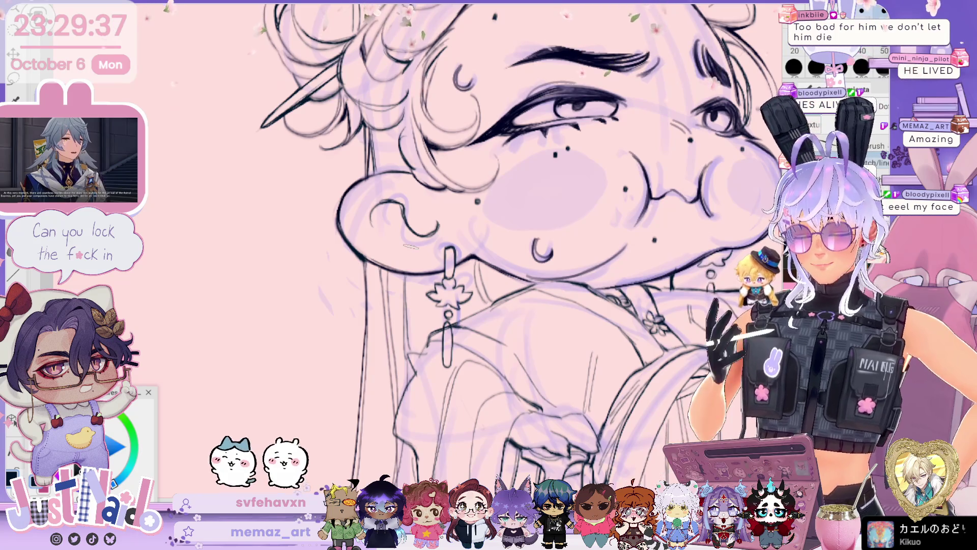
left_click_drag(561, 274, 600, 57)
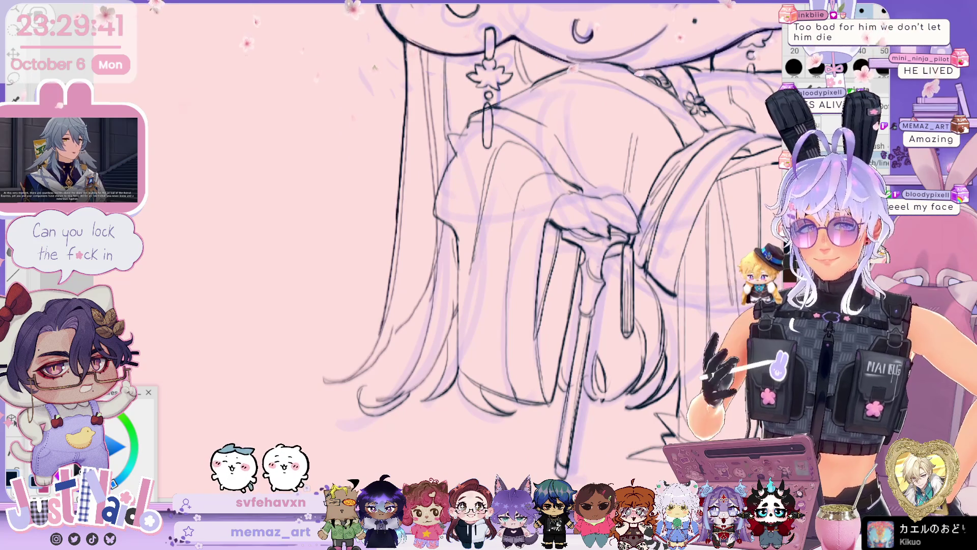
left_click_drag(509, 229, 585, 305)
mouse_move(611, 153)
left_mouse_down()
mouse_move(633, 218)
mouse_move(524, 331)
mouse_move(601, 402)
left_mouse_up()
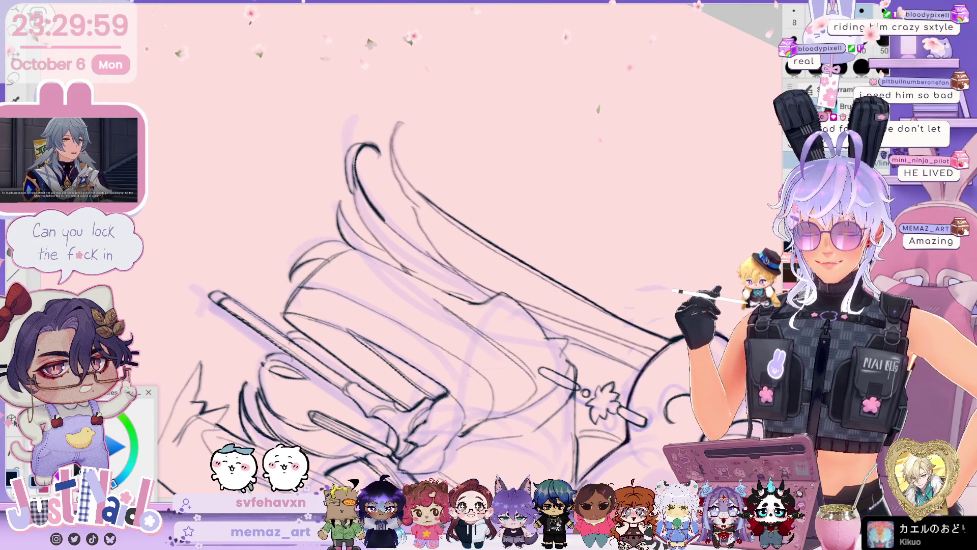
Step: Ink clean black lines over the sketched robe edge and a curving hair strand
left_click_drag(415, 203, 448, 265)
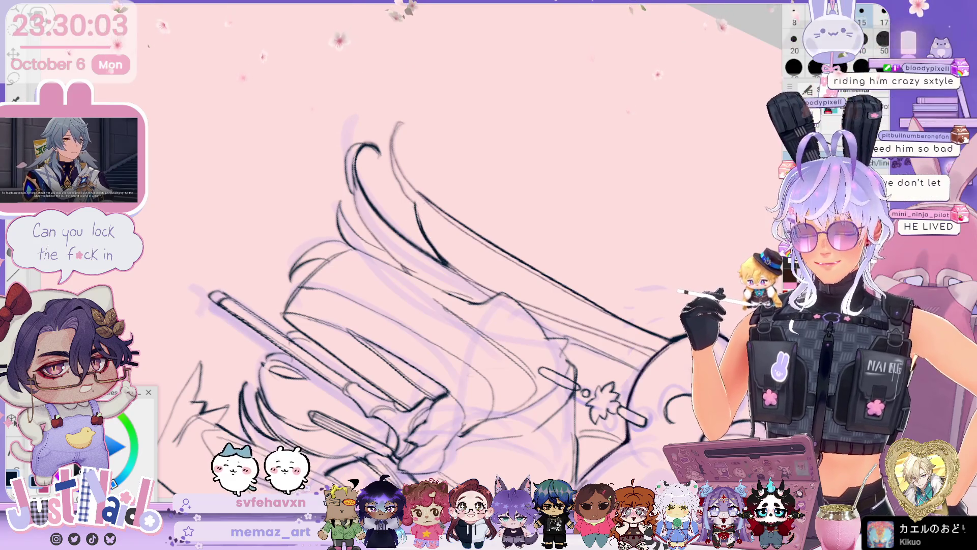
mouse_move(406, 123)
left_mouse_down()
mouse_move(399, 196)
mouse_move(490, 149)
mouse_move(540, 219)
left_mouse_up()
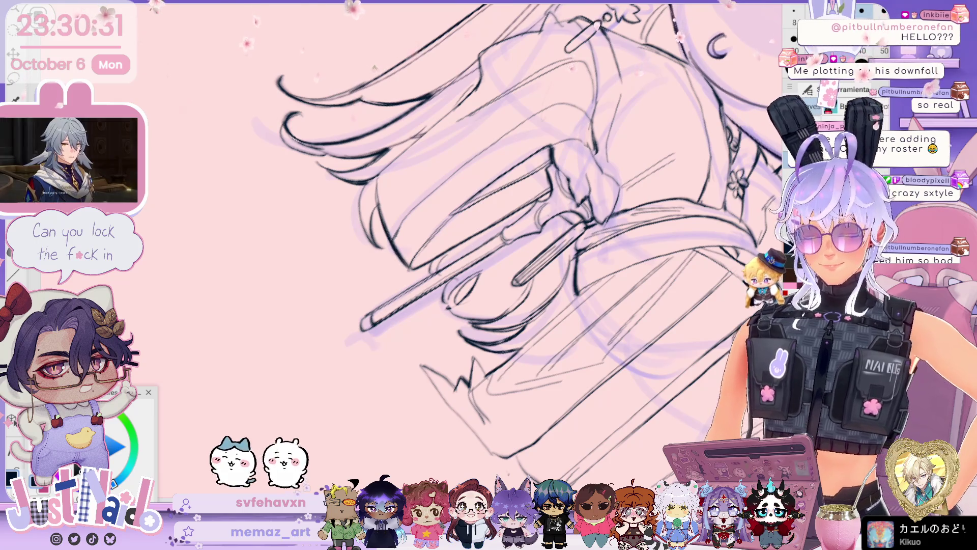
key("ctrl+0")
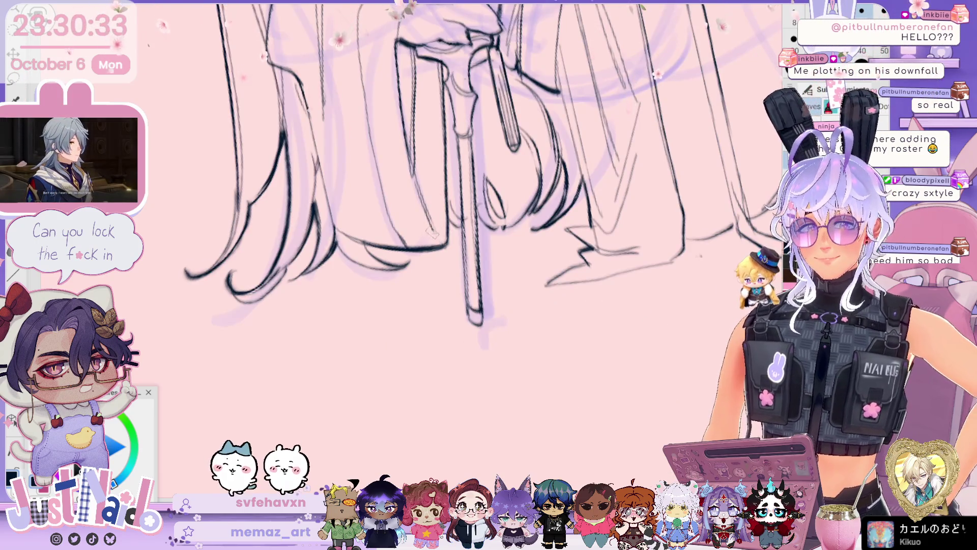
key("asciicircum")
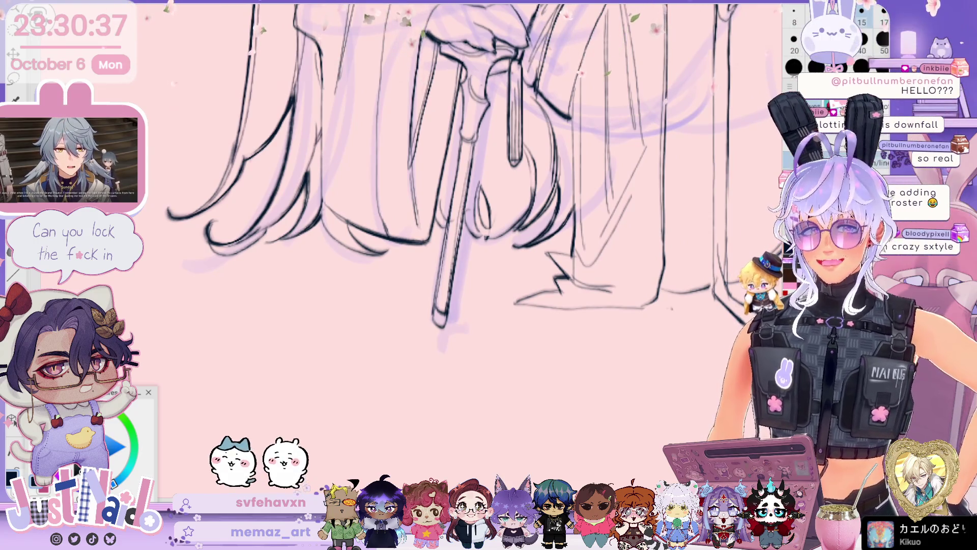
key("asciicircum")
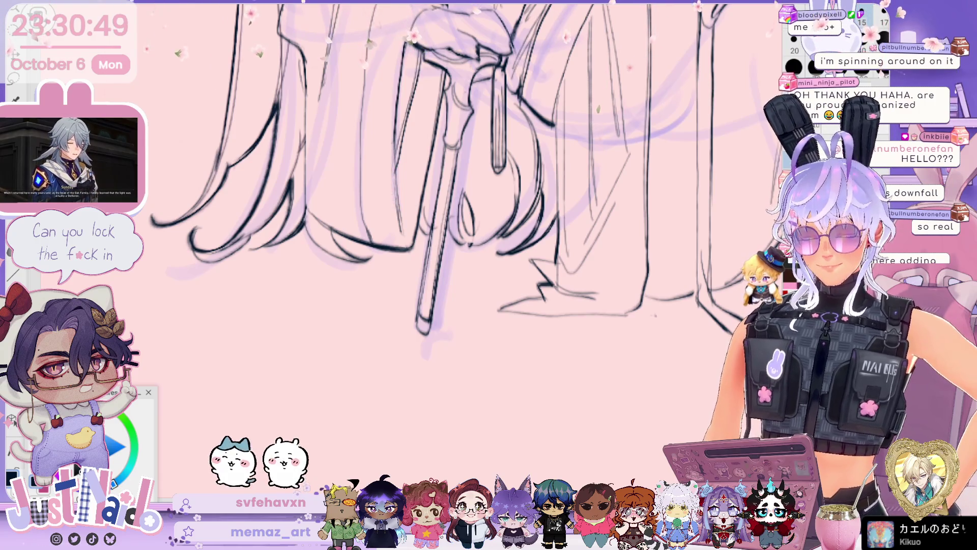
left_click_drag(433, 204, 405, 210)
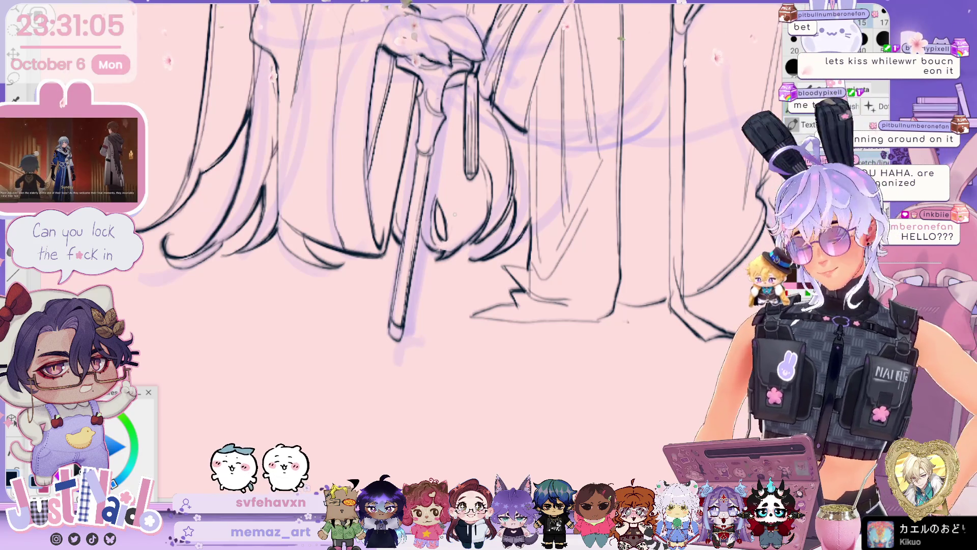
scroll(471, 274, "up", 5)
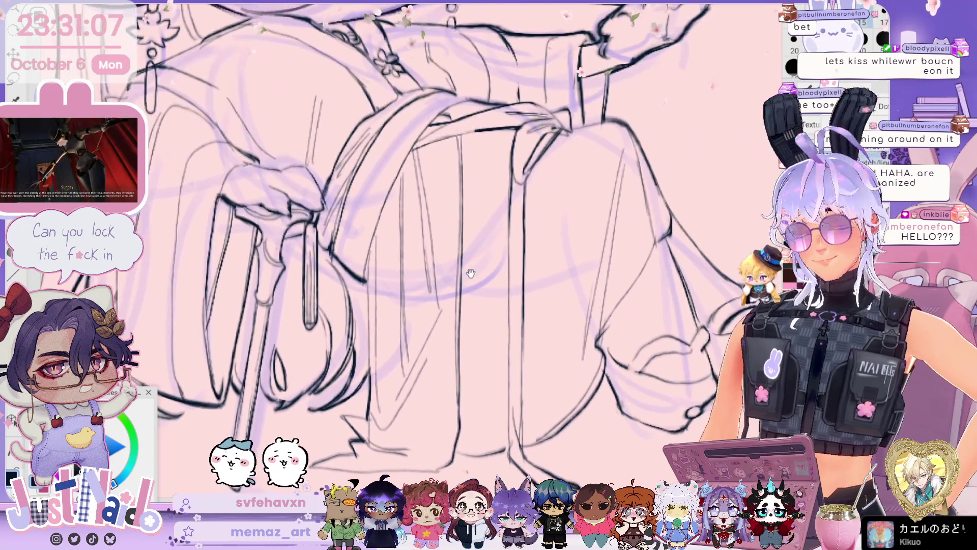
mouse_move(471, 274)
left_mouse_down()
mouse_move(501, 155)
mouse_move(549, 183)
left_mouse_up()
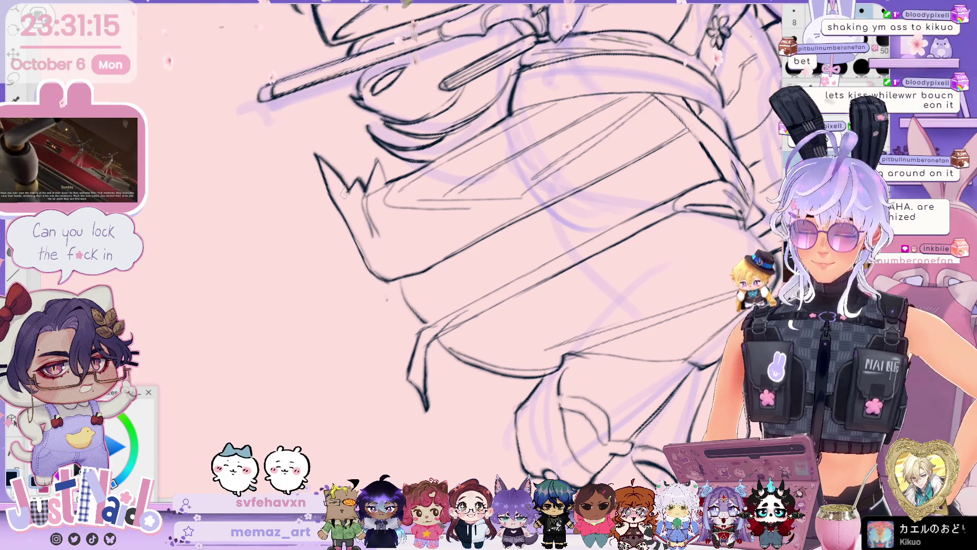
Step: Rotate the canvas upright, jump to the feet, and pan onto the robe hem and stool leg
left_click_drag(351, 175, 524, 233)
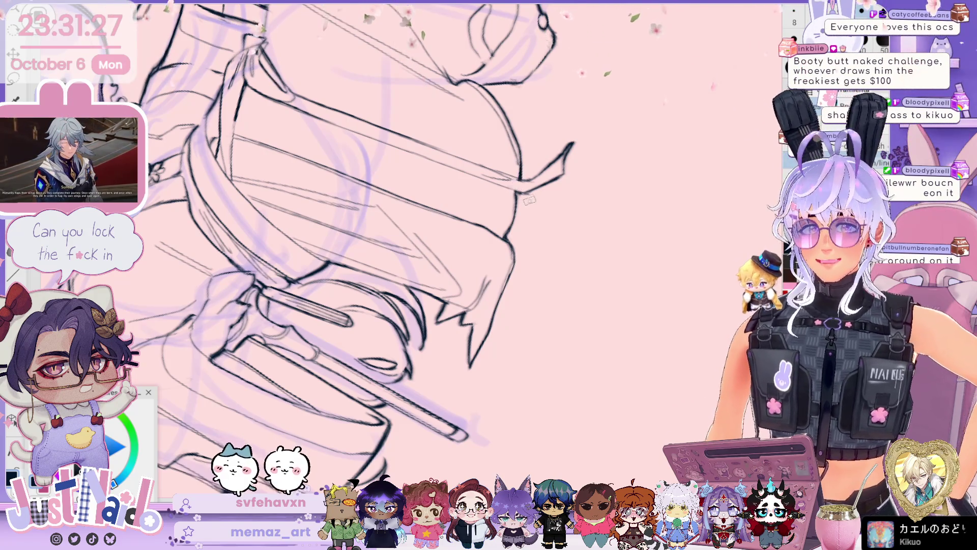
scroll(397, 245, "down", 5)
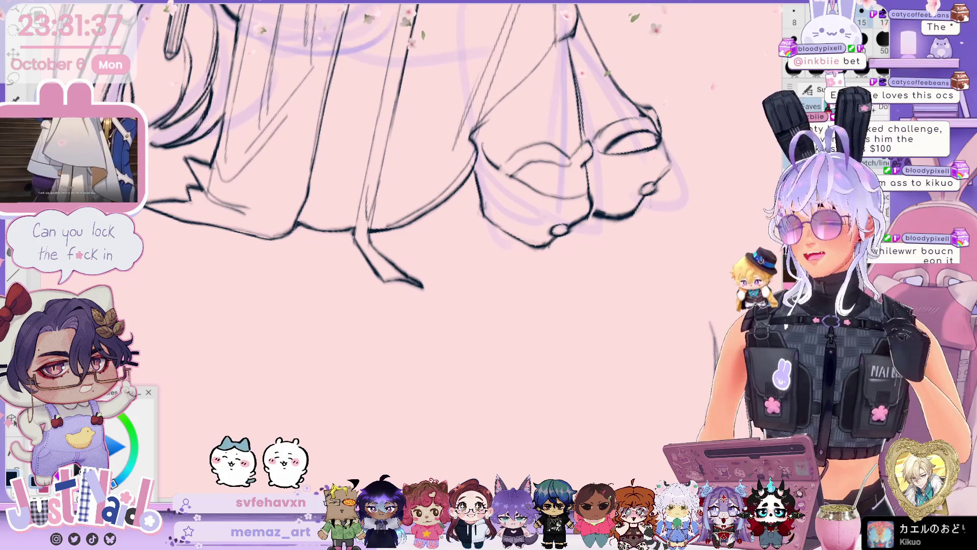
left_click_drag(662, 144, 661, 200)
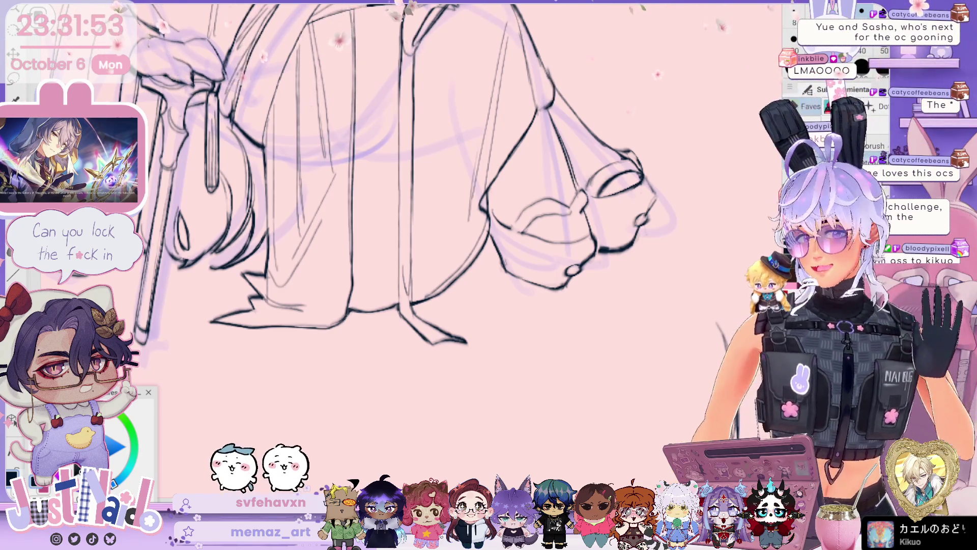
Step: Zoom in, pan to the upper robe, and rotate the view onto the face and raised pipe arm
scroll(407, 203, "up", 2)
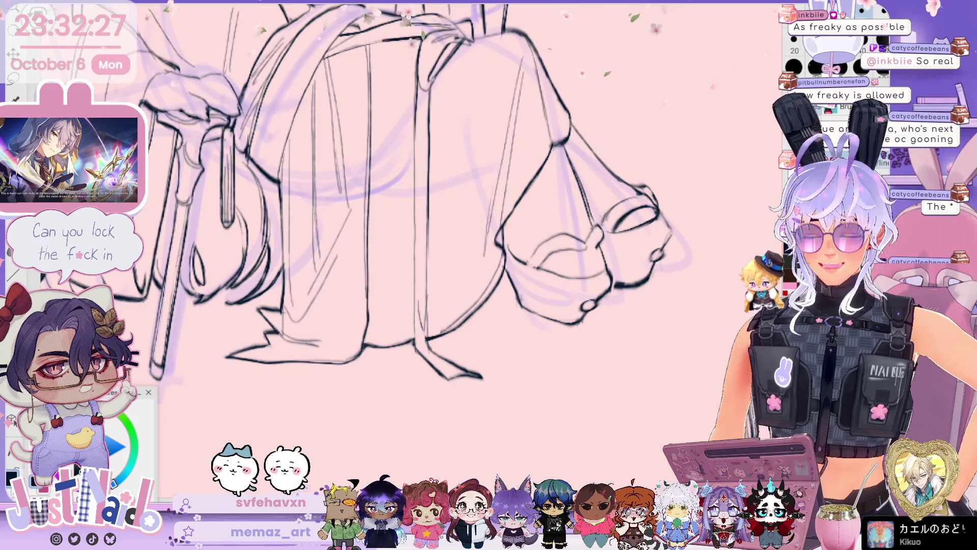
left_click_drag(595, 105, 548, 150)
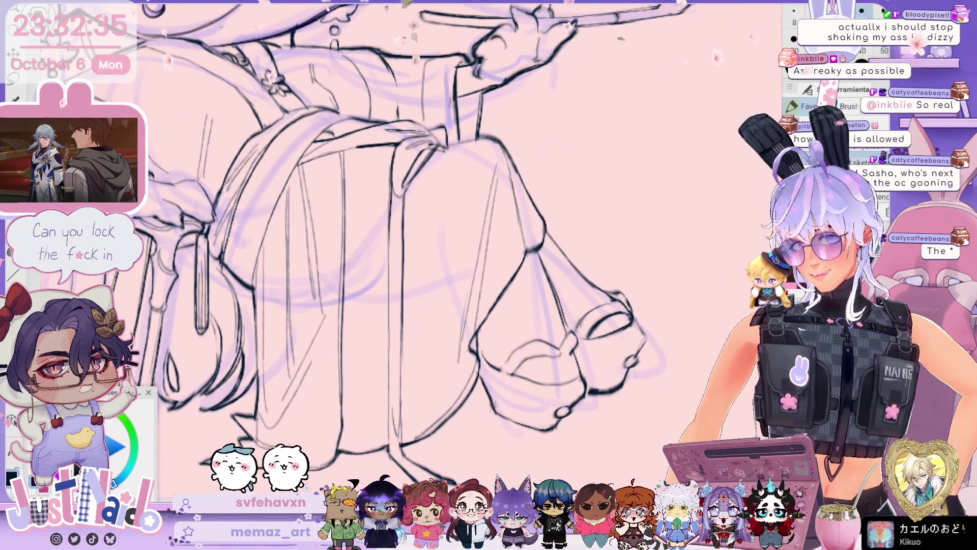
left_click_drag(407, 204, 458, 381)
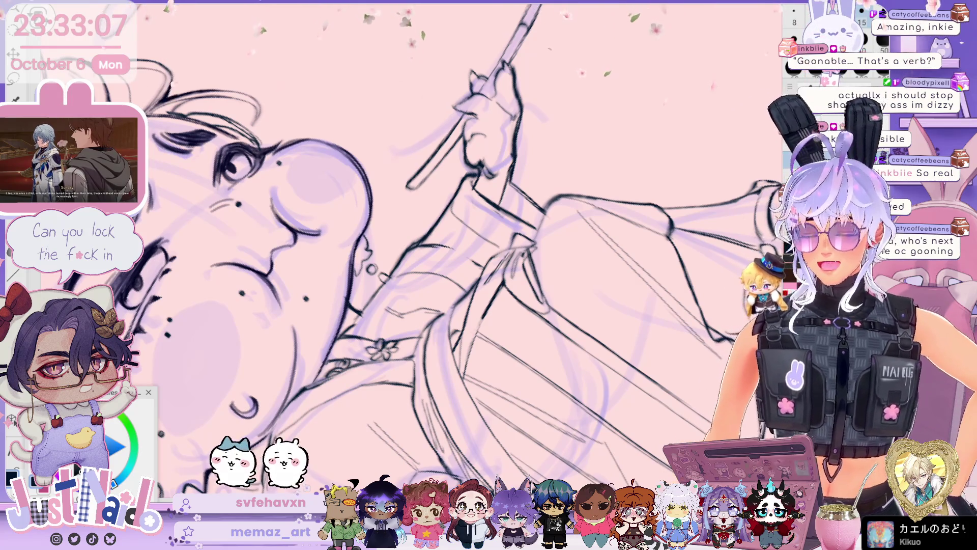
Step: Zoom out and pan to show the whole chibi figure and the labelled foot sketch beside it
scroll(458, 255, "down", 10)
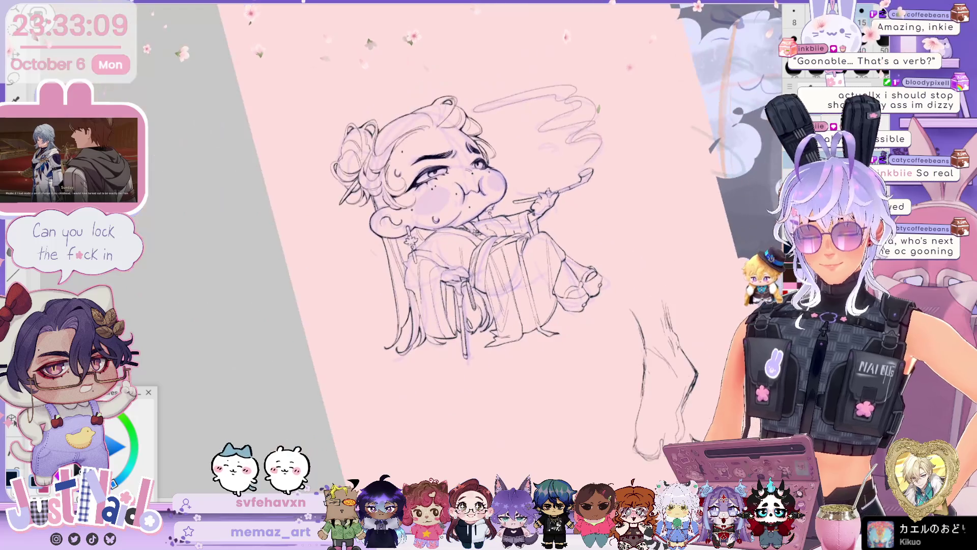
scroll(458, 229, "up", 5)
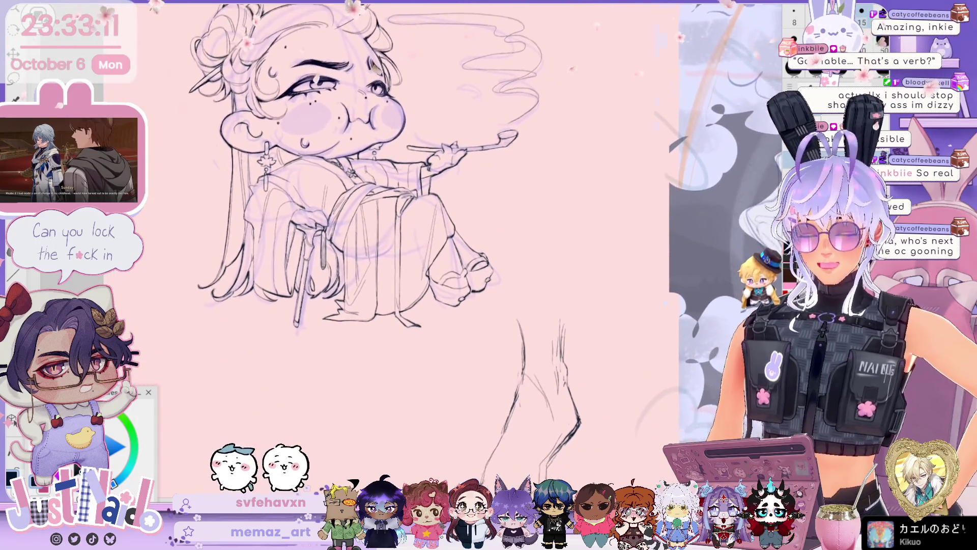
scroll(387, 244, "down", 3)
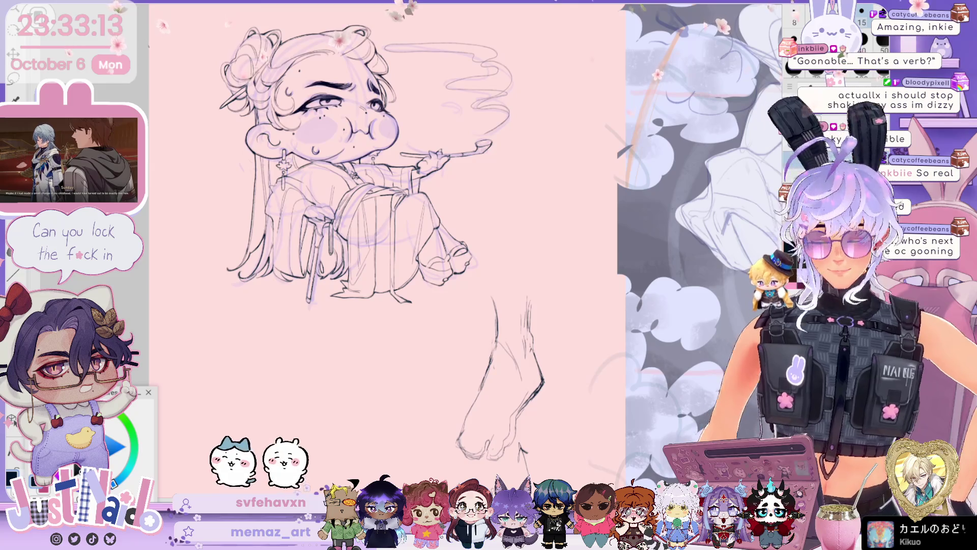
scroll(387, 244, "down", 3)
mouse_move(584, 318)
left_mouse_down()
mouse_move(449, 279)
mouse_move(514, 291)
left_mouse_up()
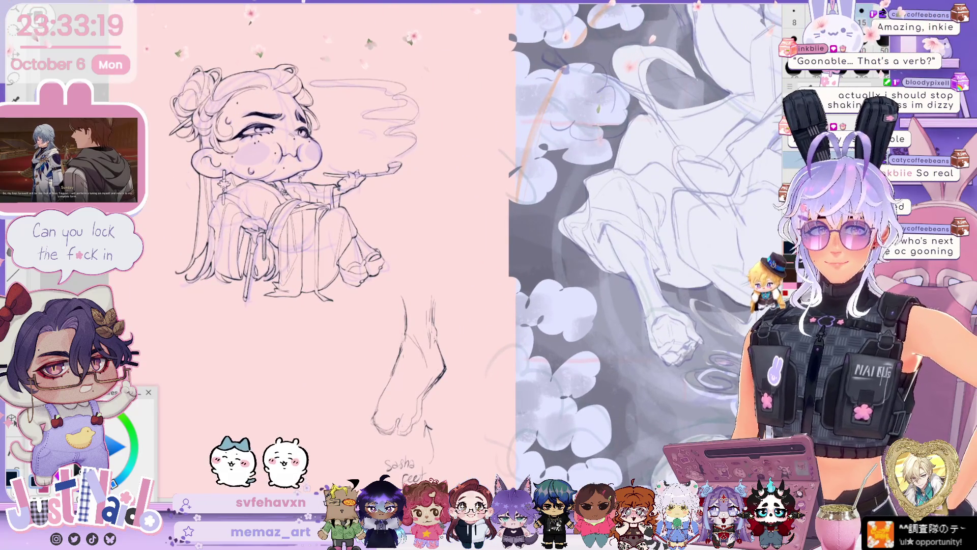